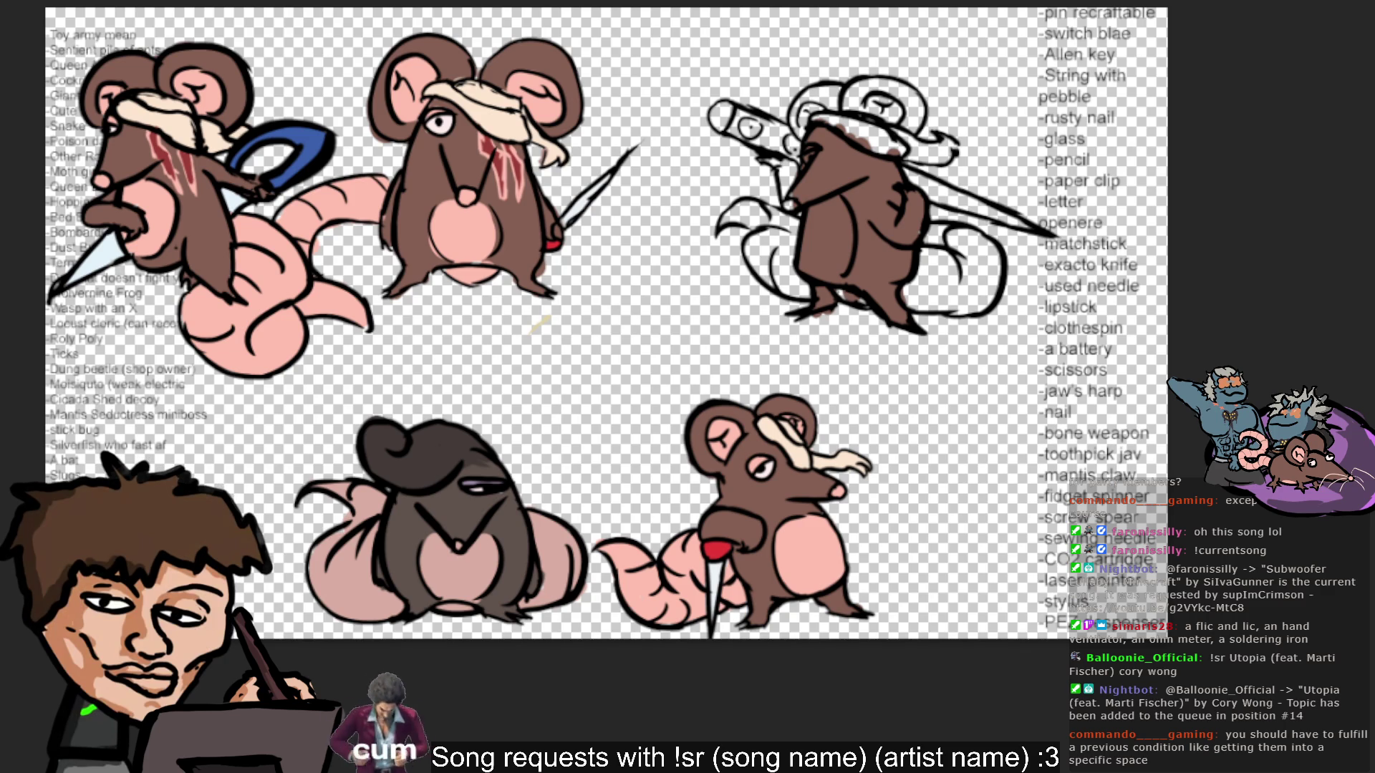
Sample the worm-tail pink and paint a belly patch on the top-right rat.
click(230, 331)
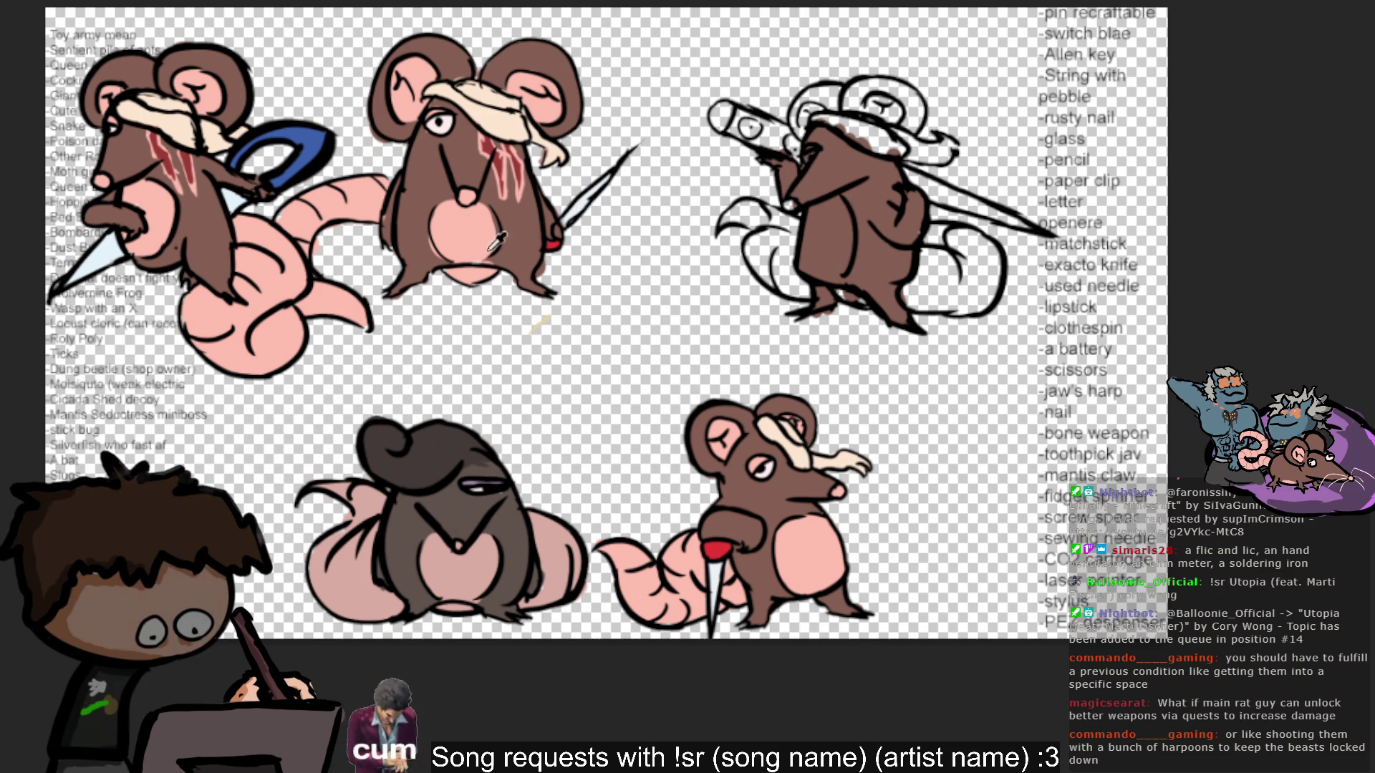
mouse_move(817, 272)
mouse_down()
mouse_move(830, 213)
mouse_move(823, 272)
mouse_move(811, 267)
mouse_up()
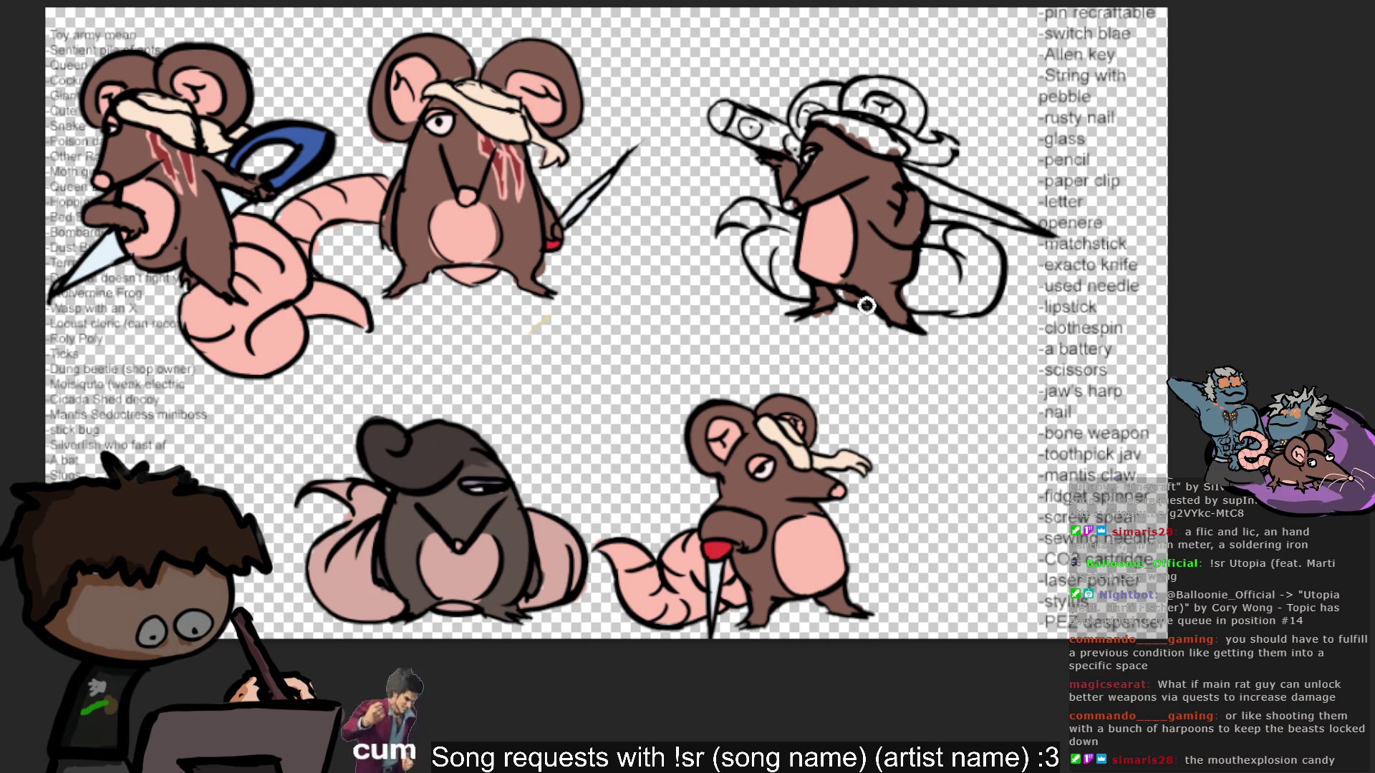
Paint the top-right rat's tail coils pink on both sides, undoing one stray stroke.
mouse_move(786, 270)
mouse_down()
mouse_move(788, 287)
mouse_move(762, 261)
mouse_move(775, 236)
mouse_up()
key(ctrl+z)
key(ctrl+z)
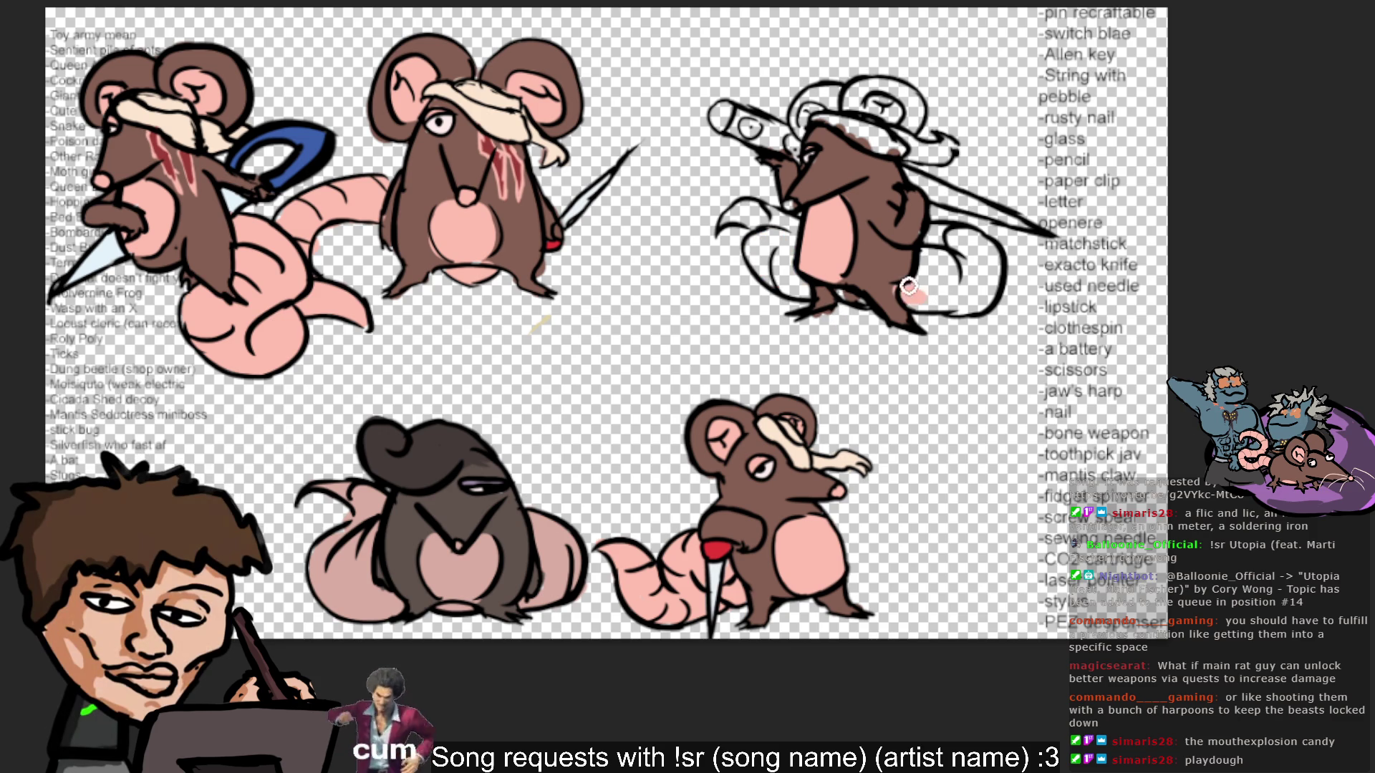
mouse_move(925, 291)
mouse_down()
mouse_move(915, 301)
mouse_move(963, 311)
mouse_move(992, 266)
mouse_move(991, 240)
mouse_move(933, 237)
mouse_move(927, 283)
mouse_move(961, 252)
mouse_move(971, 283)
mouse_up()
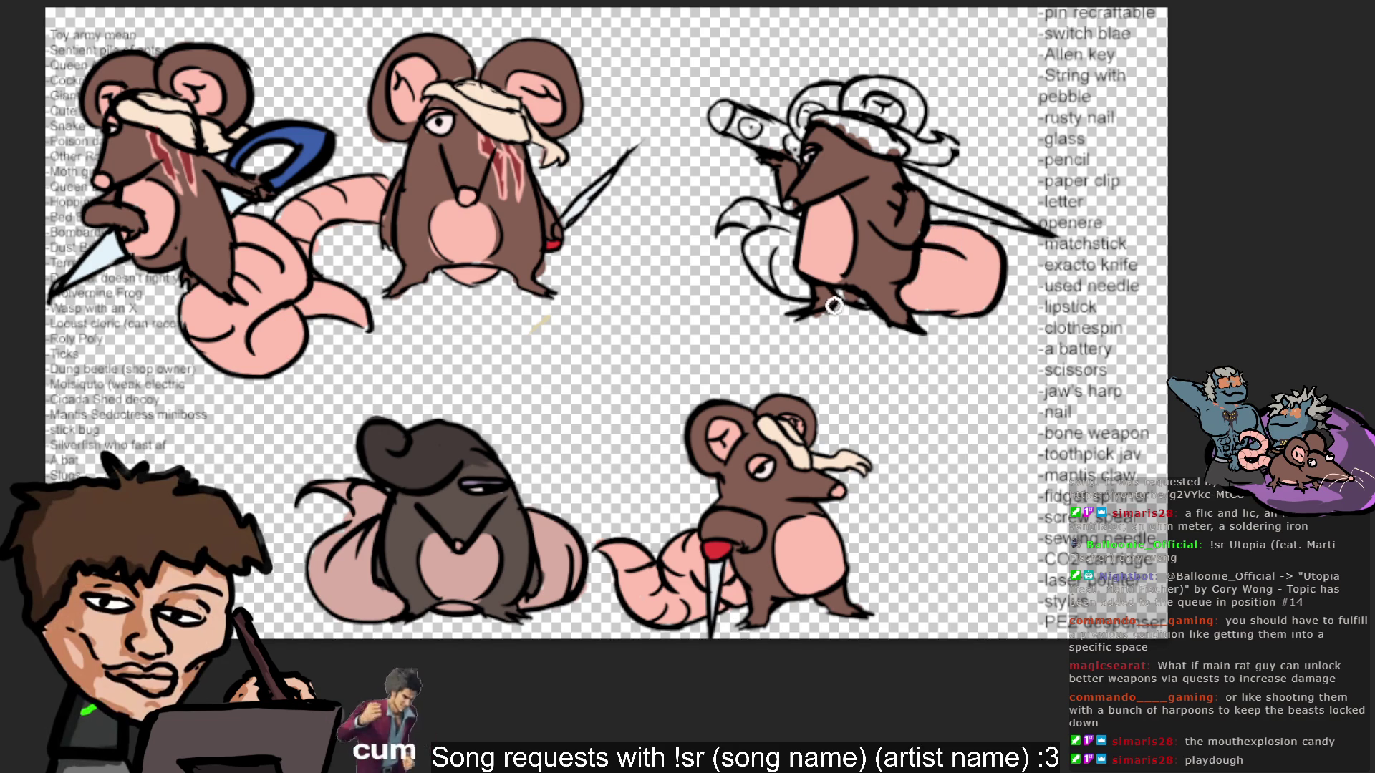
mouse_move(771, 269)
mouse_down()
mouse_move(769, 238)
mouse_move(770, 268)
mouse_move(799, 290)
mouse_move(782, 224)
mouse_up()
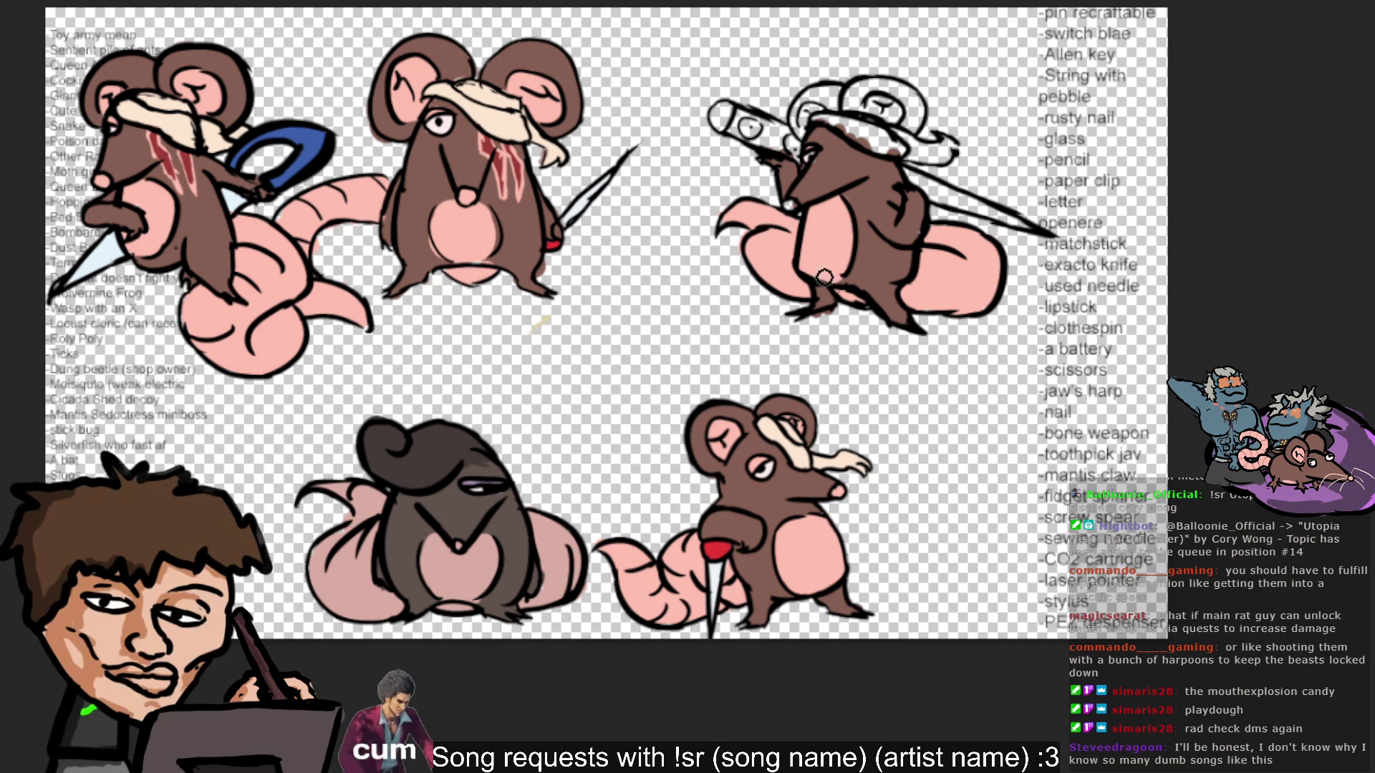
alt+click(746, 270)
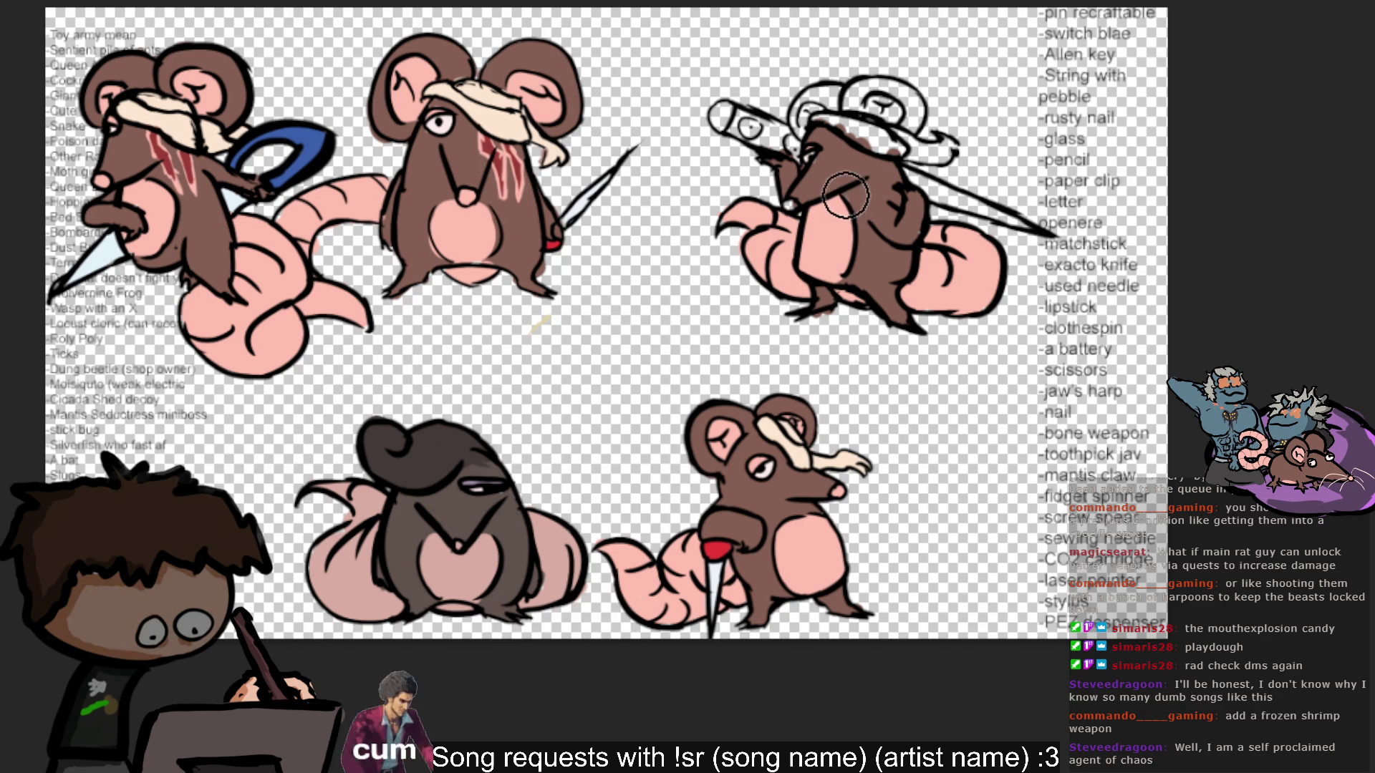
Take the belly pink for the top-right rat's inner ears.
alt+click(845, 224)
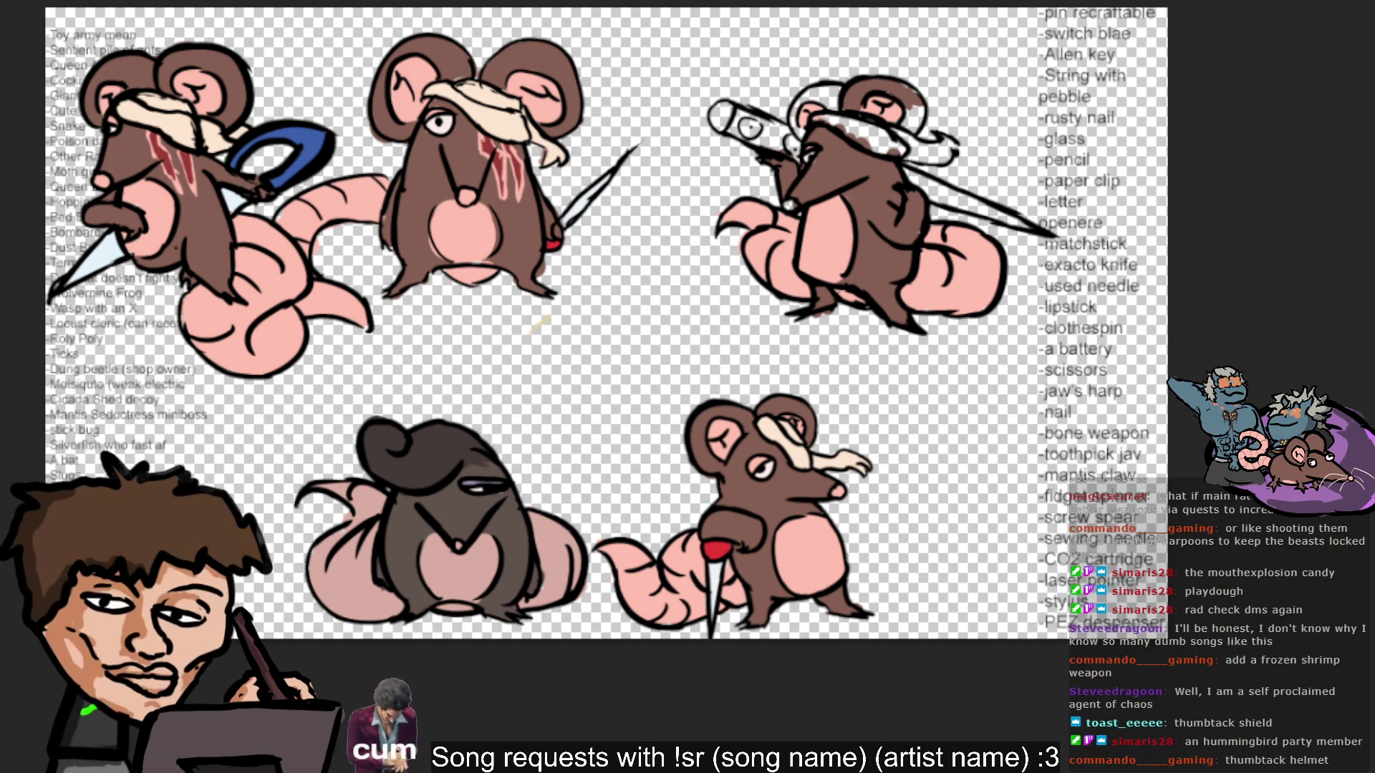
key(o)
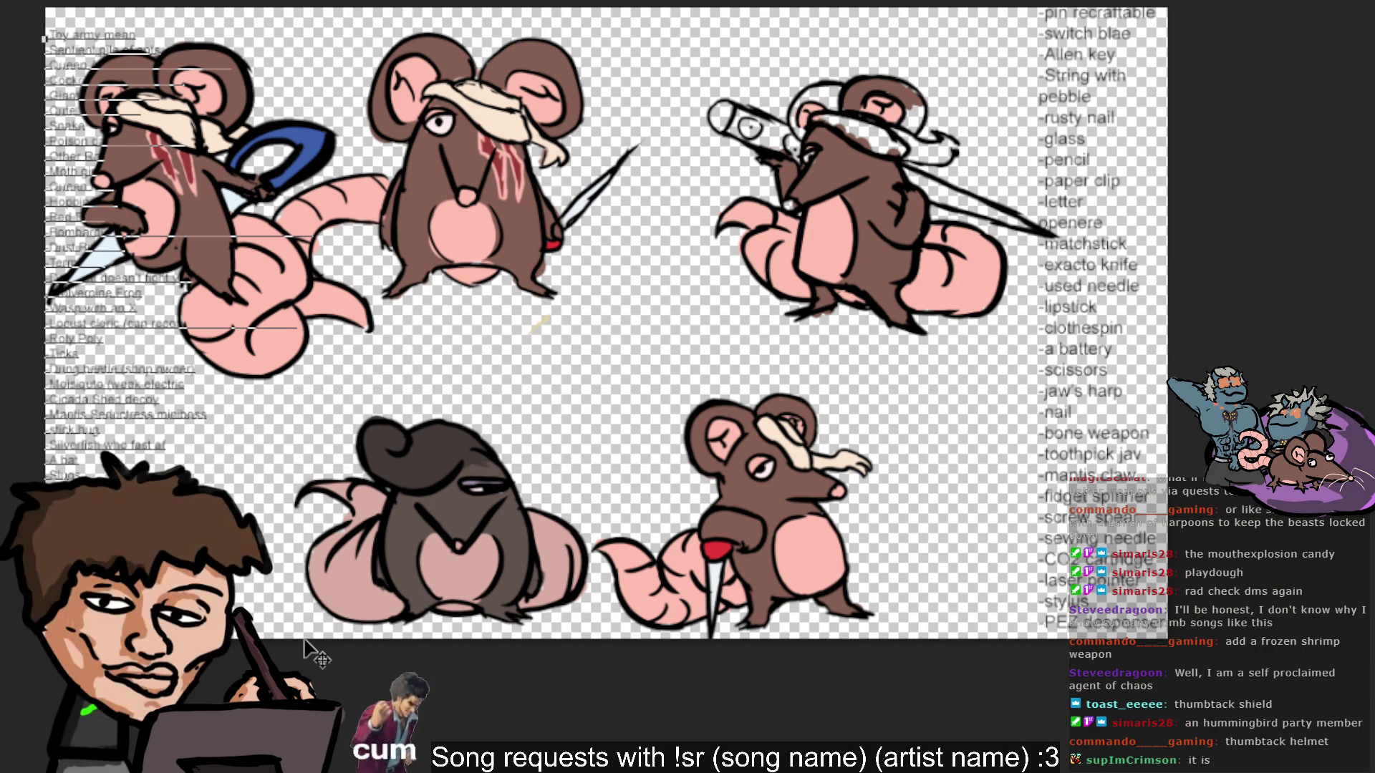
Nudge the left-side text list slightly up and to the right.
mouse_move(108, 215)
mouse_down()
mouse_move(127, 206)
mouse_move(116, 206)
mouse_up()
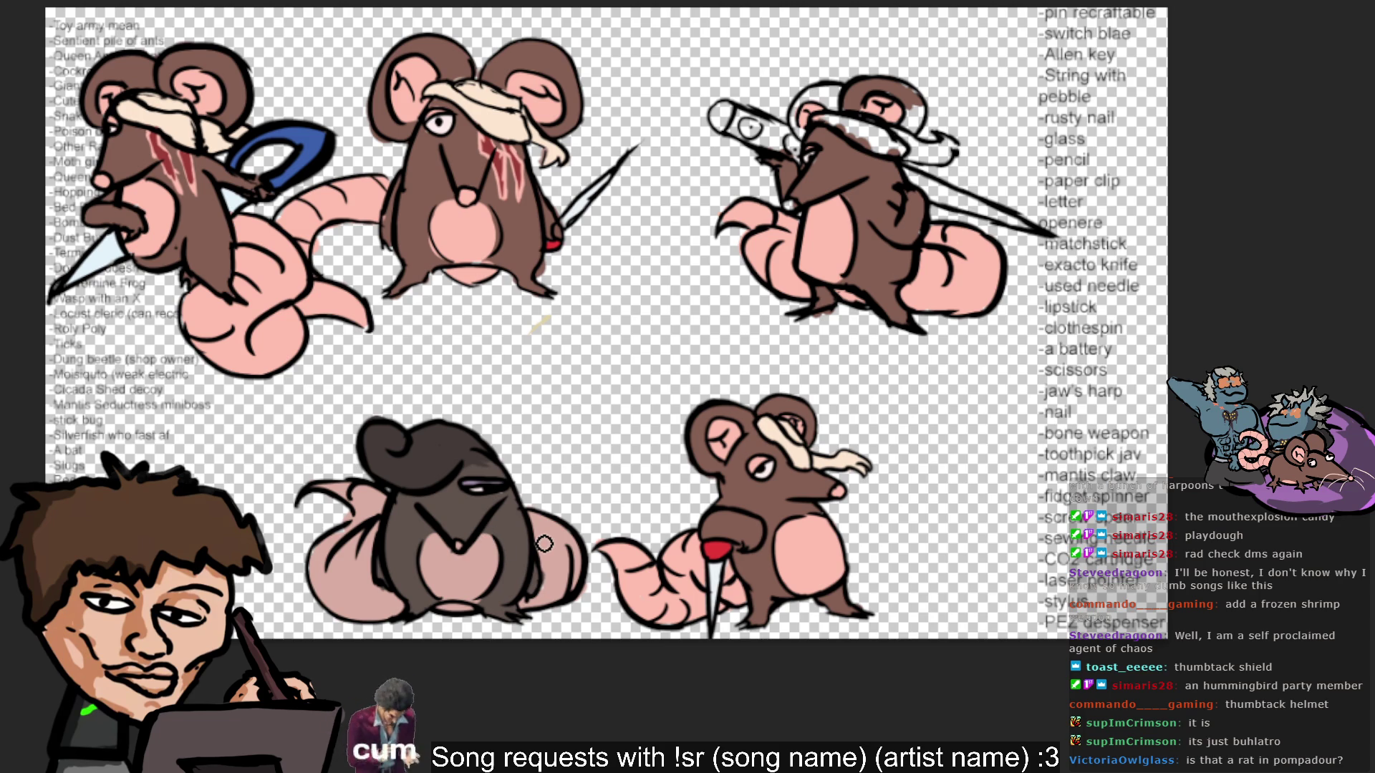
Sample colours from the rat's head and ear, then paint the top-right rat's head wrap cream.
alt+click(890, 91)
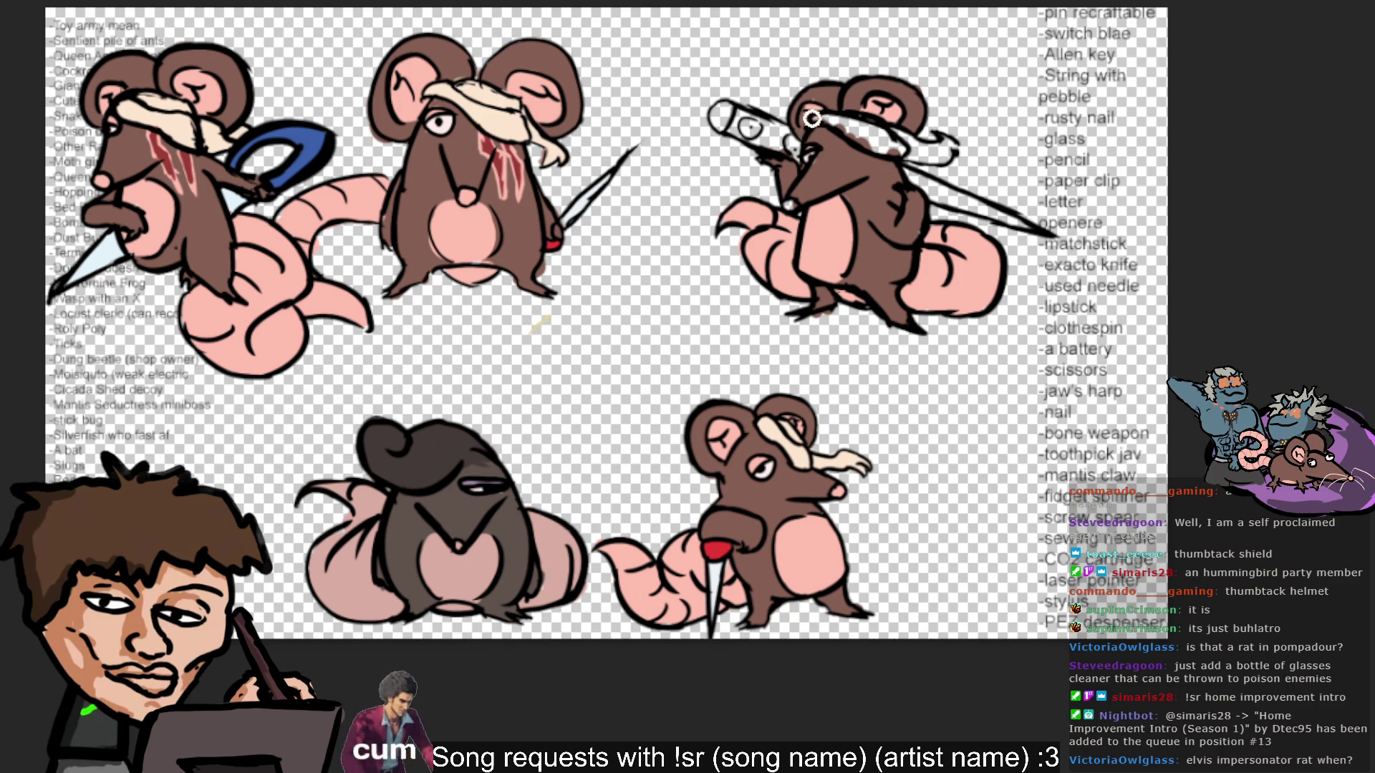
alt+click(809, 120)
alt+click(813, 119)
alt+click(894, 112)
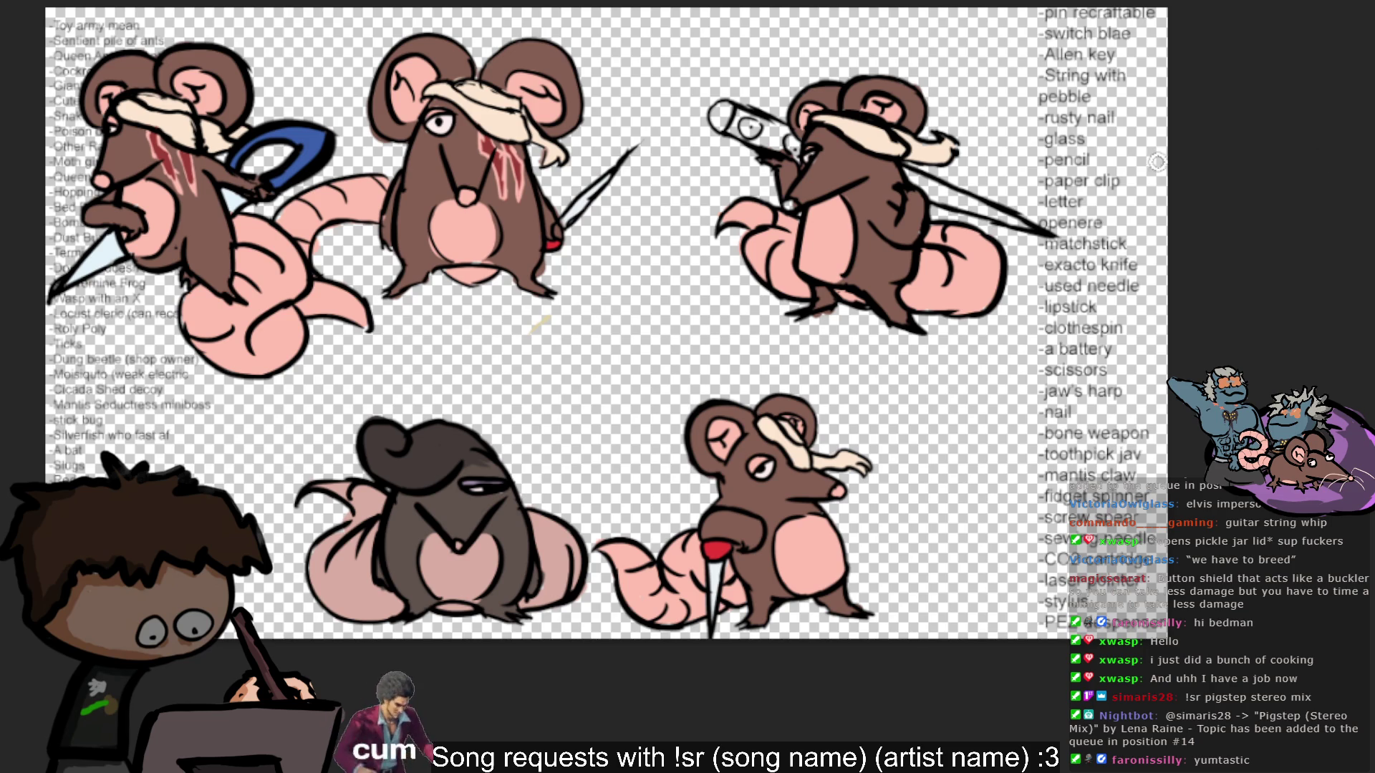
mouse_move(923, 175)
mouse_down()
mouse_move(938, 199)
mouse_move(1041, 235)
mouse_up()
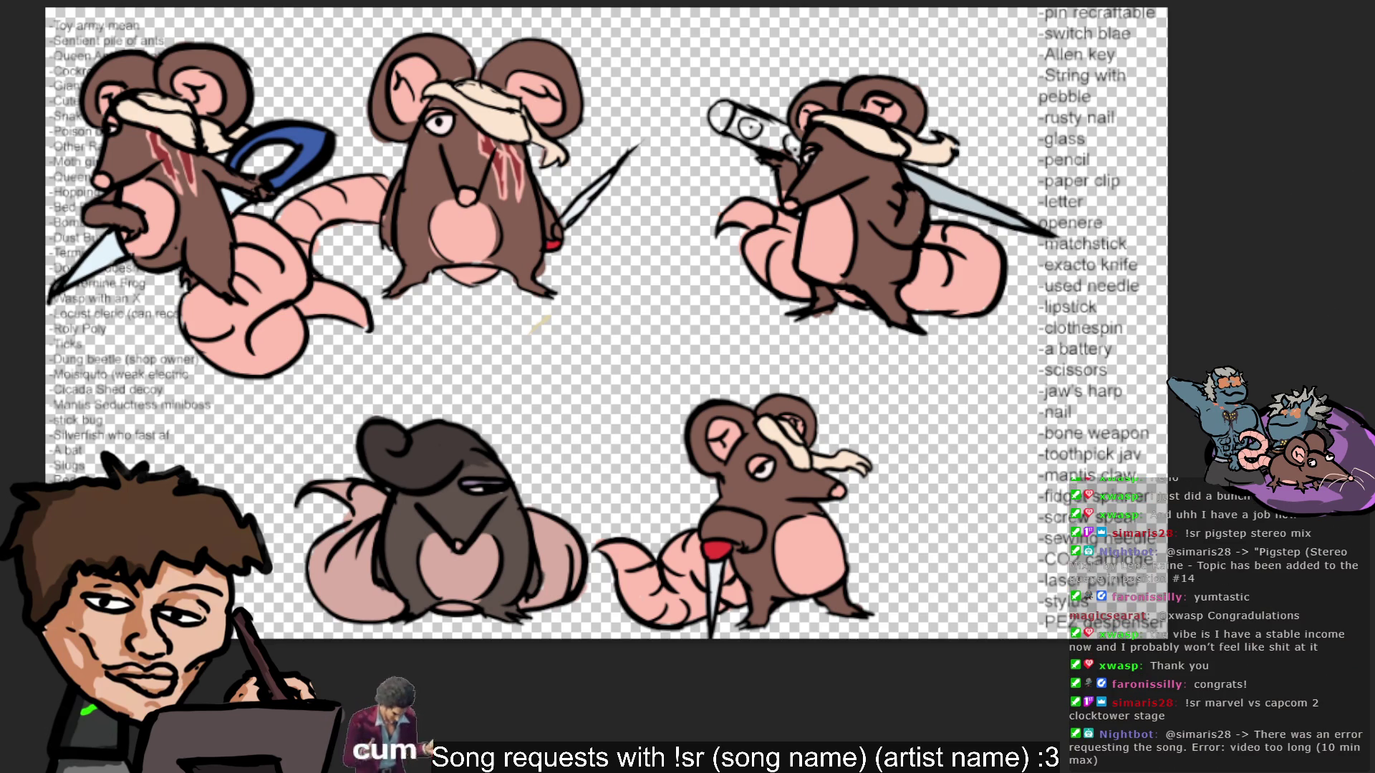
Shade the held blade grey and add light pink scar strokes down the knife rat's face.
mouse_move(752, 153)
mouse_down()
mouse_move(741, 127)
mouse_move(782, 150)
mouse_move(787, 139)
mouse_move(752, 122)
mouse_move(805, 179)
mouse_move(799, 168)
mouse_move(780, 192)
mouse_up()
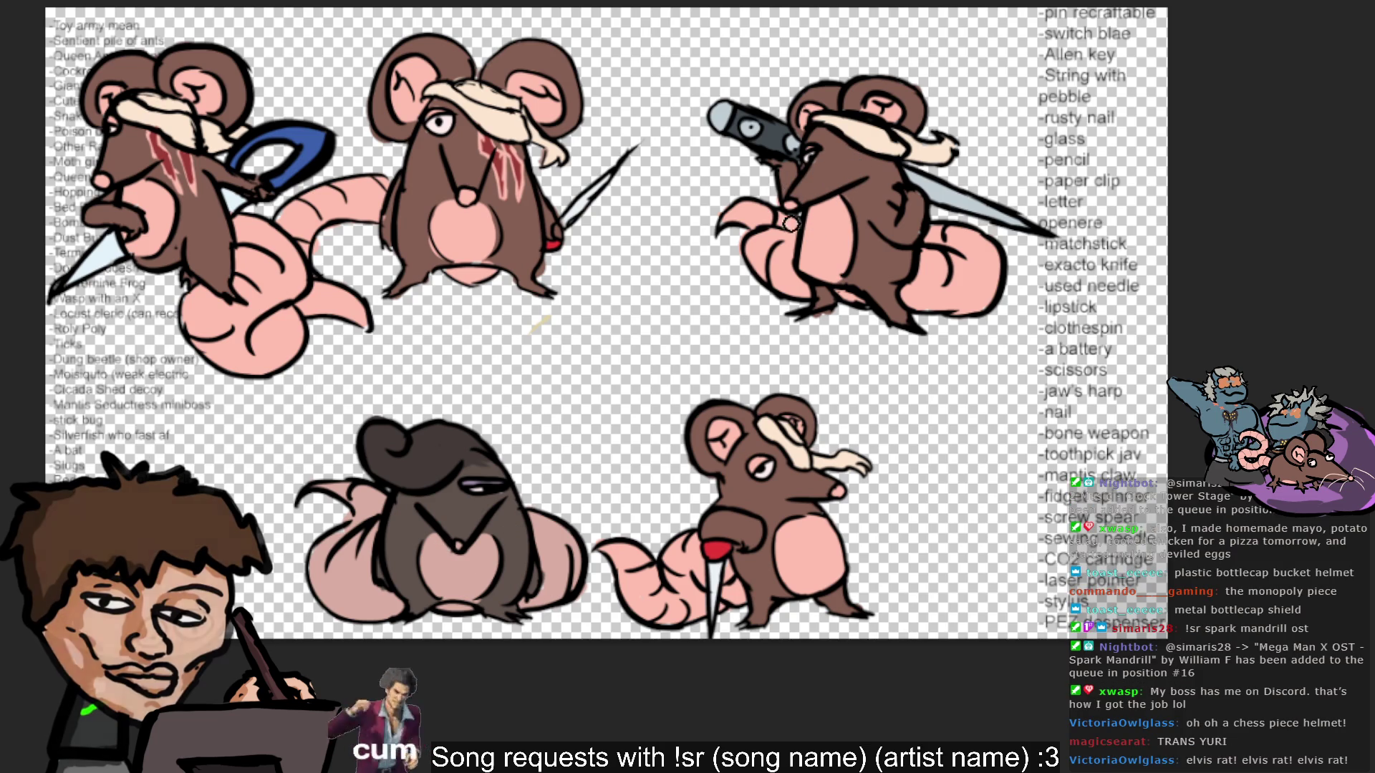
drag(845, 151, 853, 151)
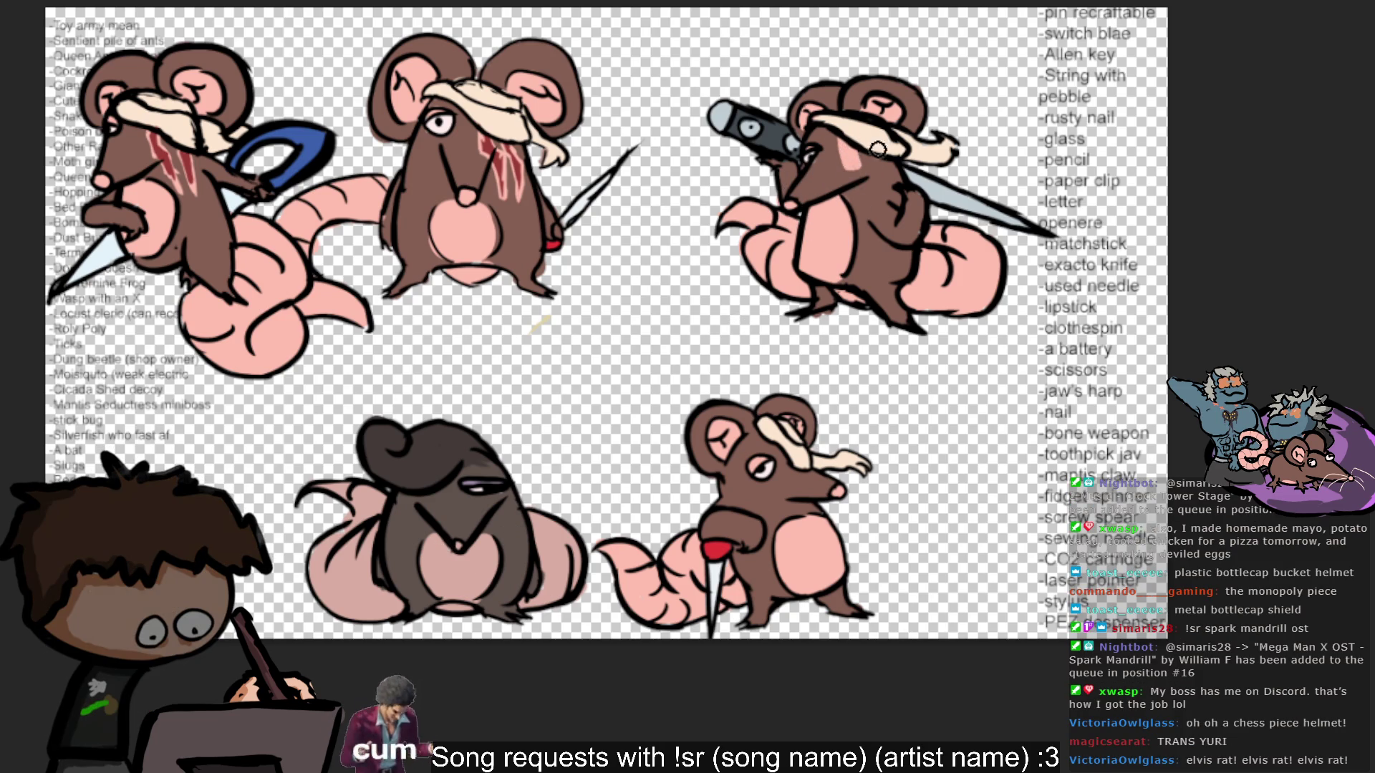
drag(856, 163, 866, 187)
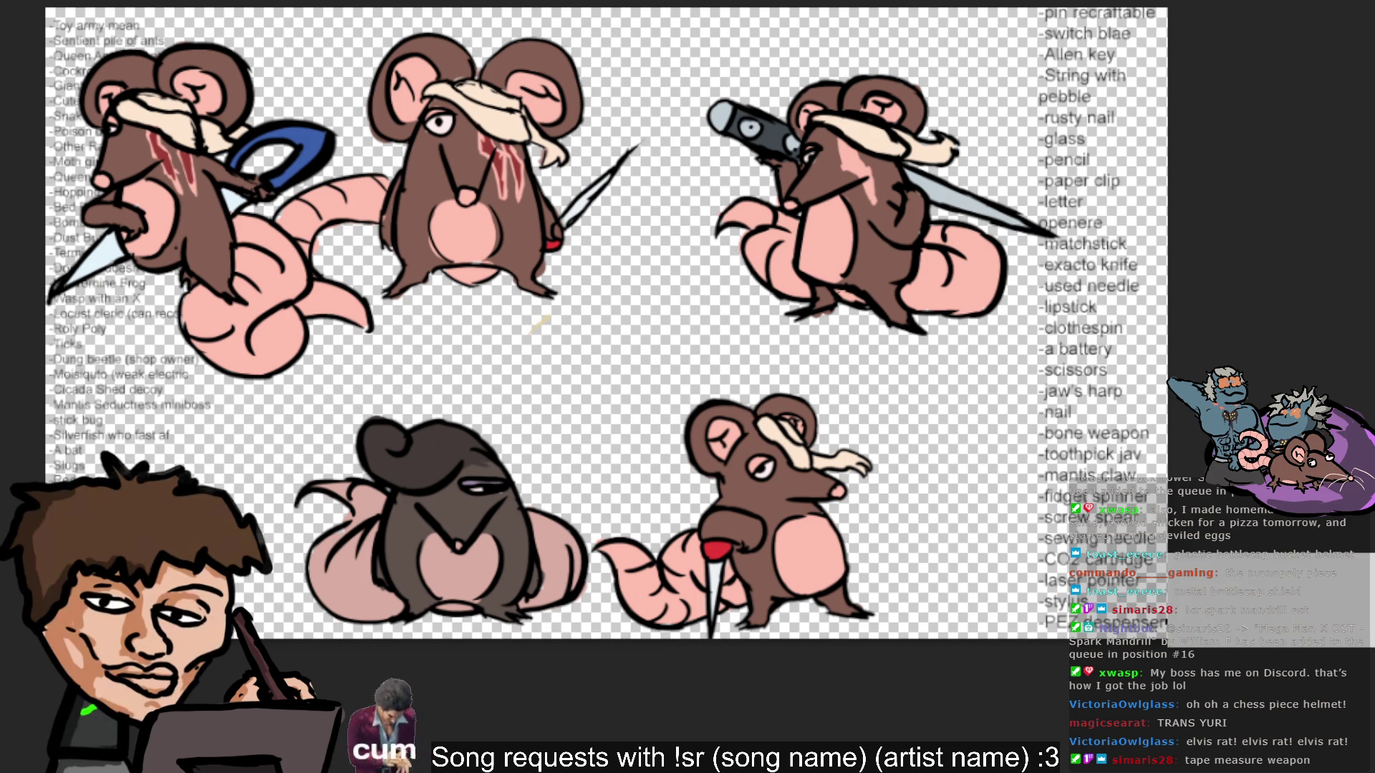
Add 'tape measure' and '-solder' to the weapon list, then sample a red from the artwork.
key(ctrl+t)
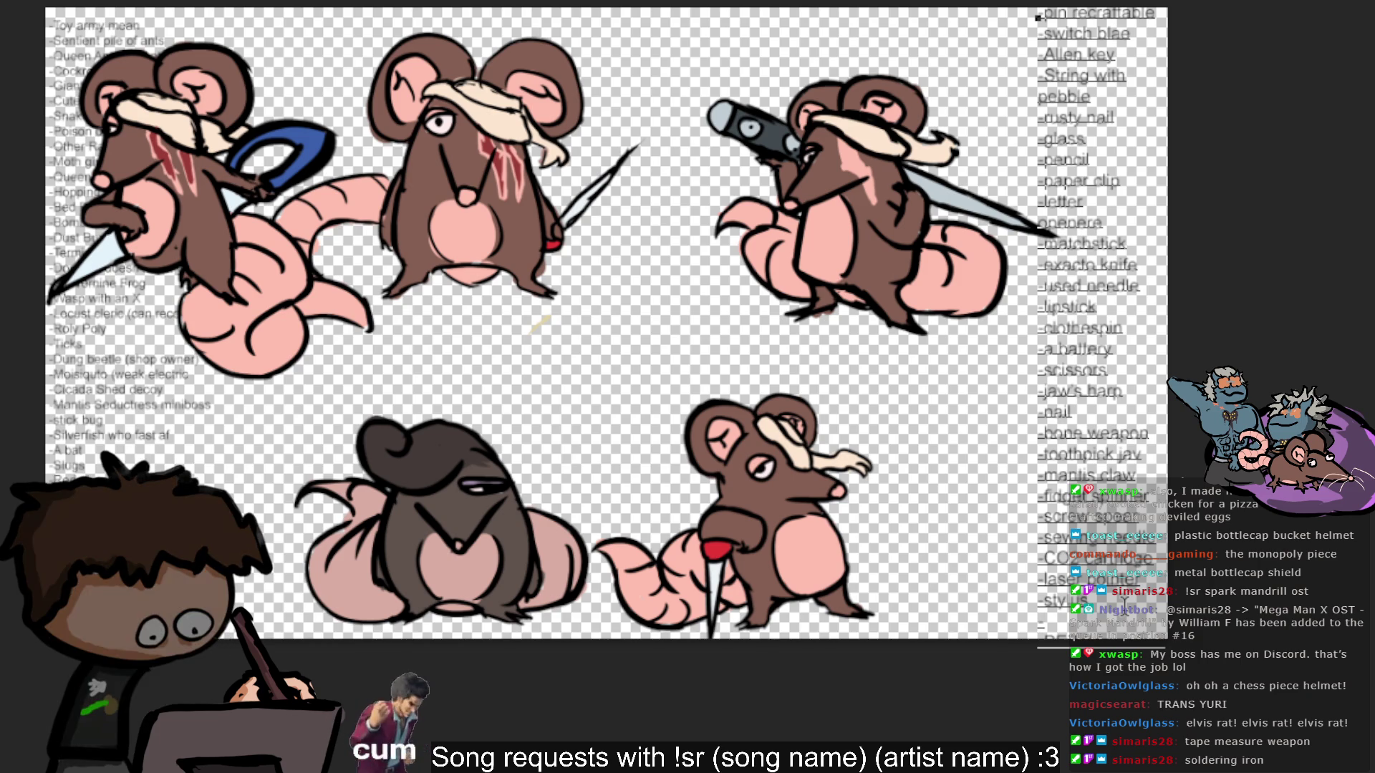
text(tape measure)
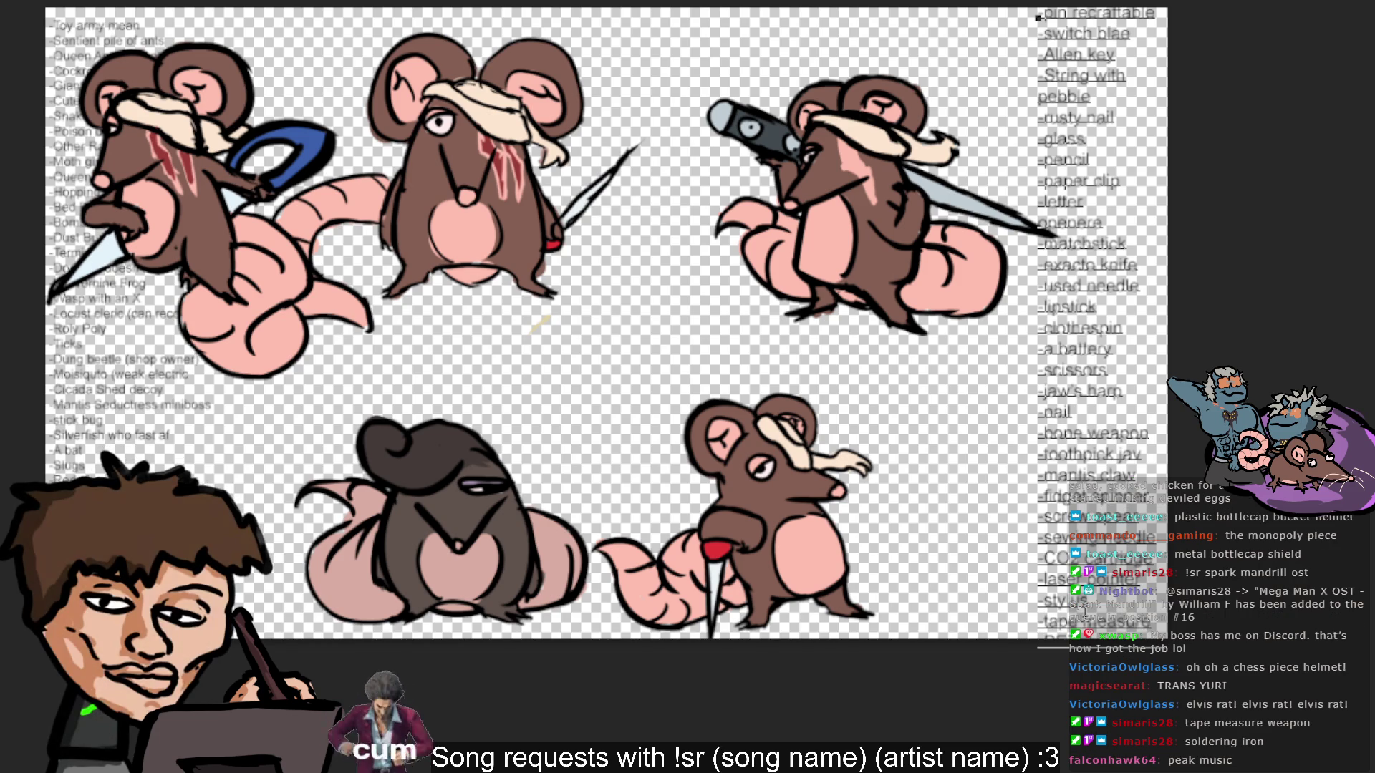
key(Return)
text(-solder)
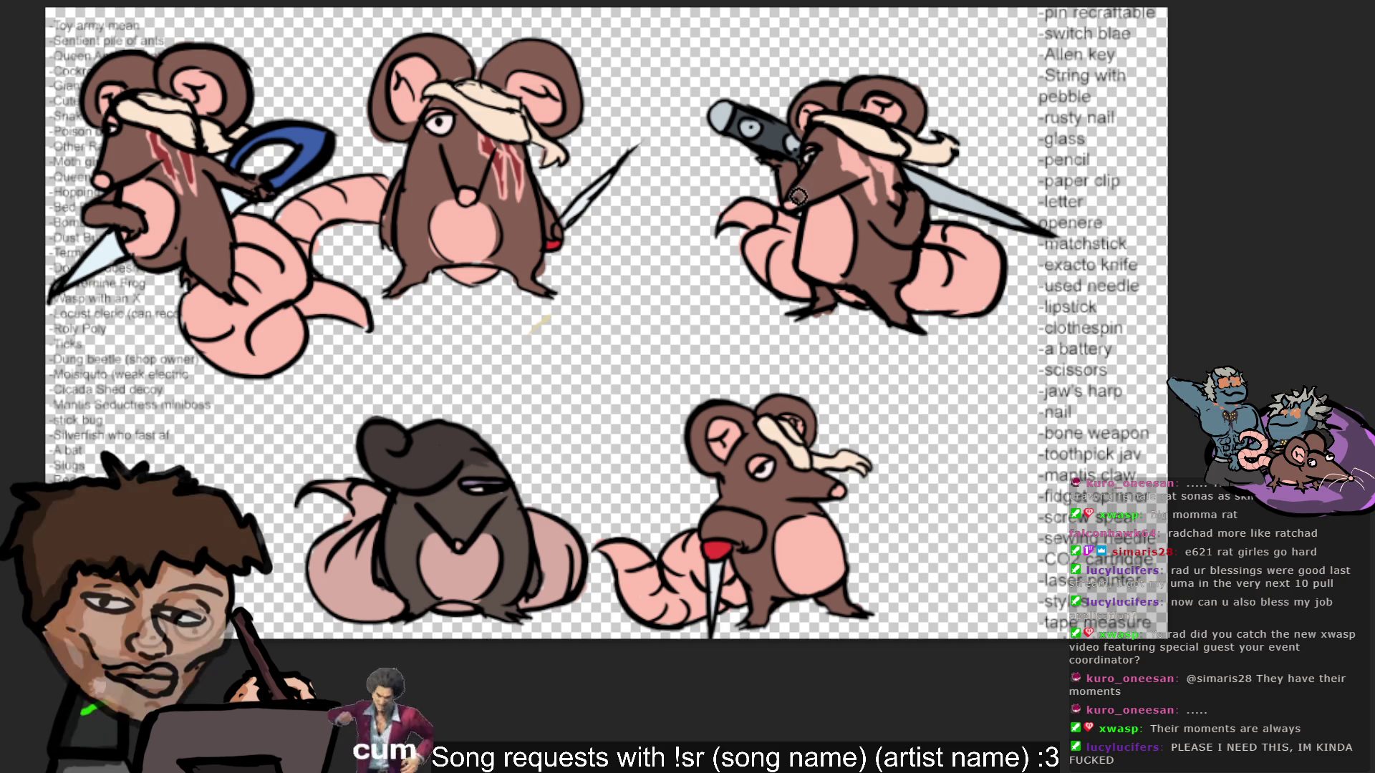
ctrl+click(501, 147)
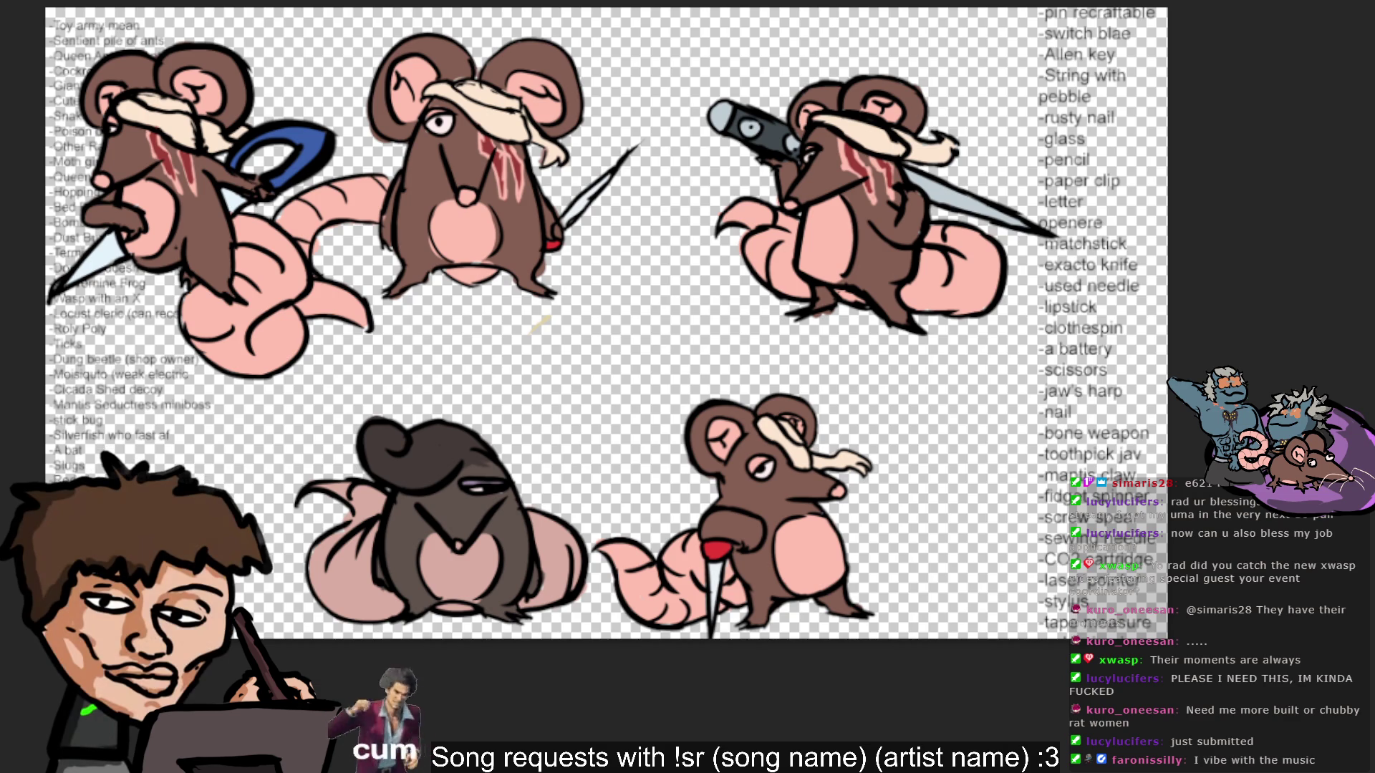
Drag the knife rat down onto the lower-right rat, then over to the lower-left rat.
mouse_move(600, 41)
mouse_down()
mouse_move(431, 256)
mouse_move(213, 290)
mouse_move(198, 320)
mouse_move(600, 317)
mouse_up()
mouse_move(735, 341)
mouse_down()
mouse_move(752, 237)
mouse_move(215, 401)
mouse_up()
Reposition the knife rat beside the scissors rat at top centre and sample the top-middle rat's chest colour.
drag(619, 418, 401, 478)
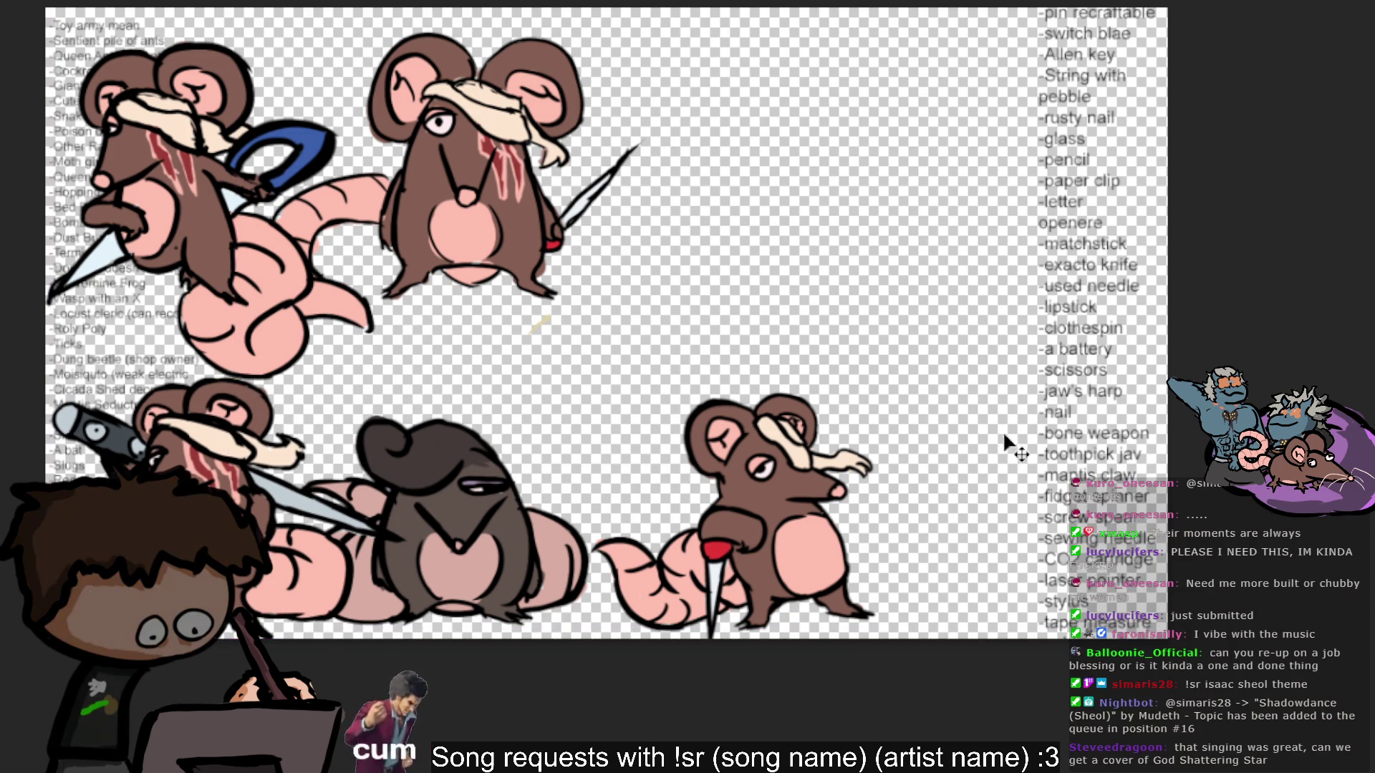
mouse_move(693, 379)
mouse_down()
mouse_move(759, 355)
mouse_move(709, 401)
mouse_move(705, 369)
mouse_up()
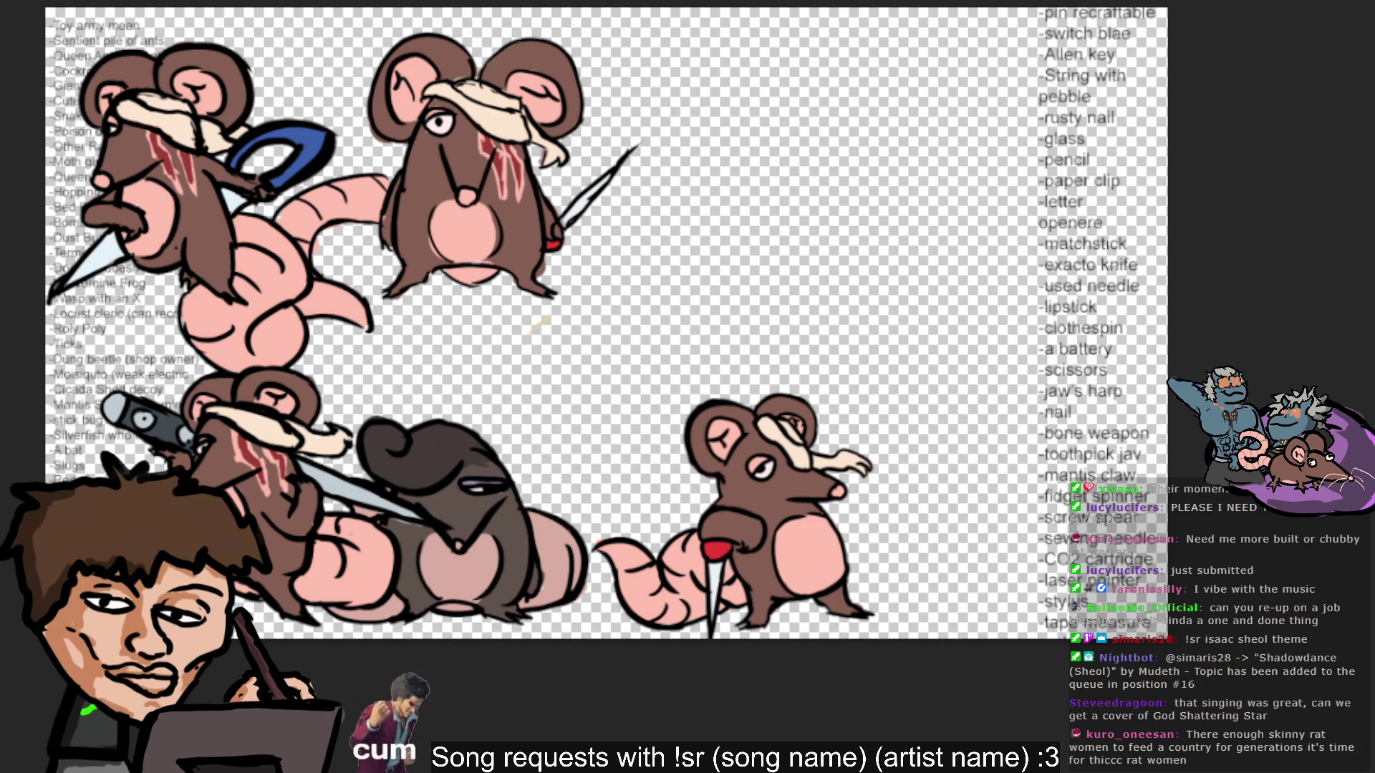
key(b)
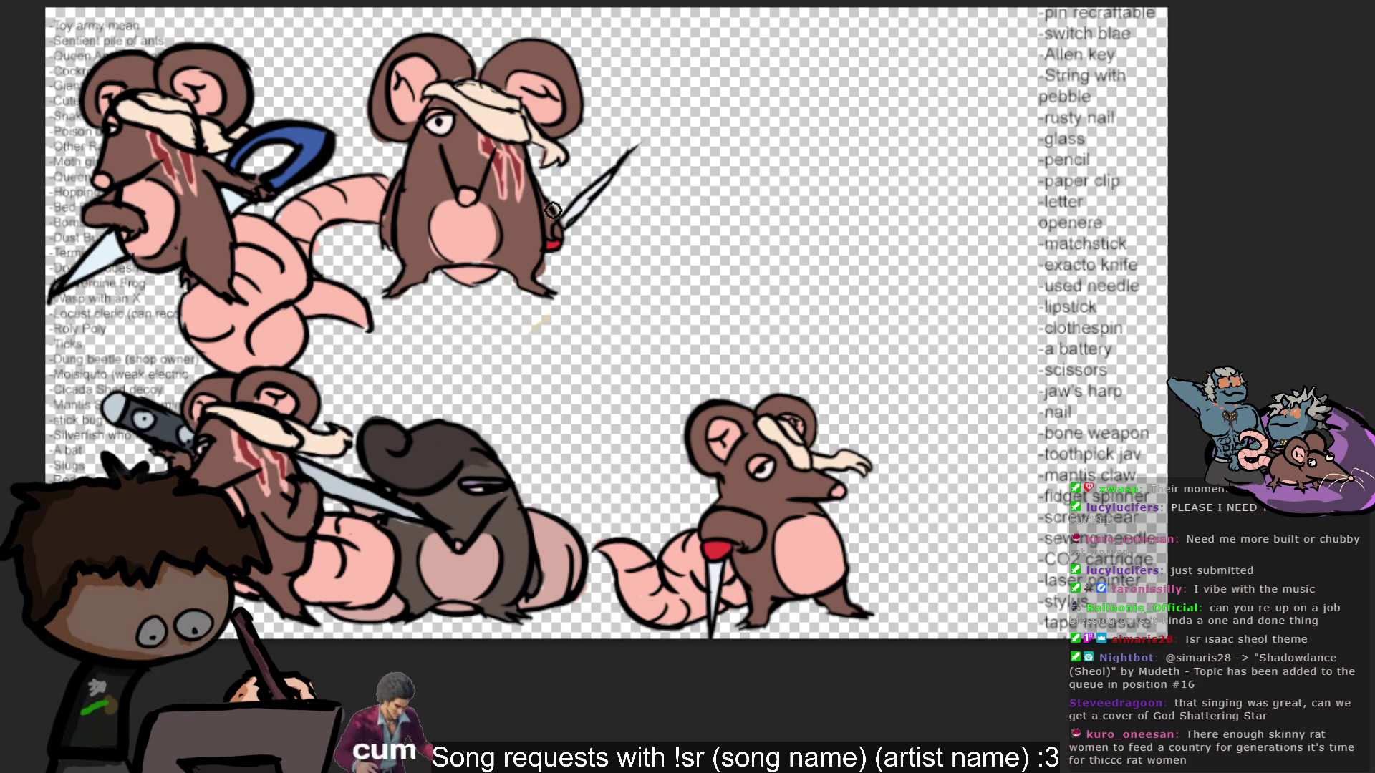
alt+click(399, 215)
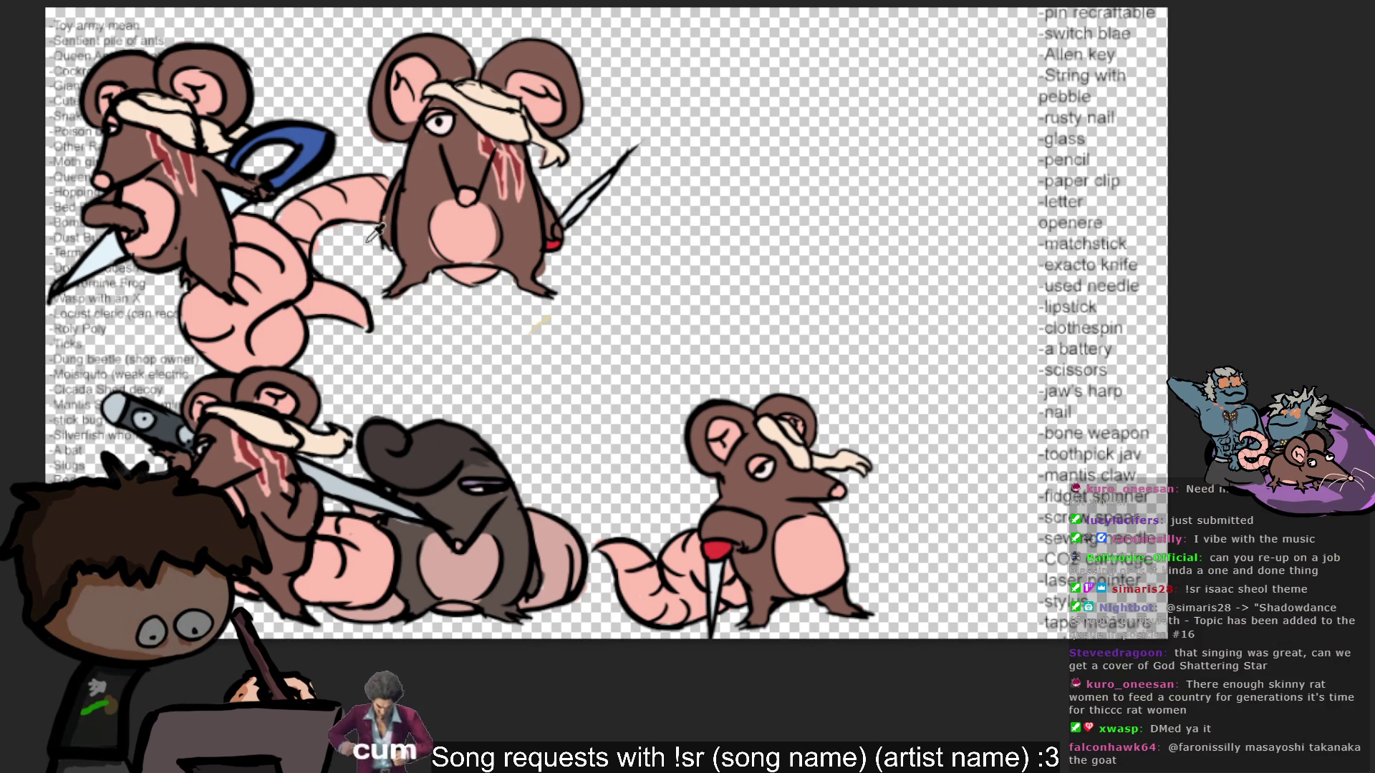
alt+click(400, 223)
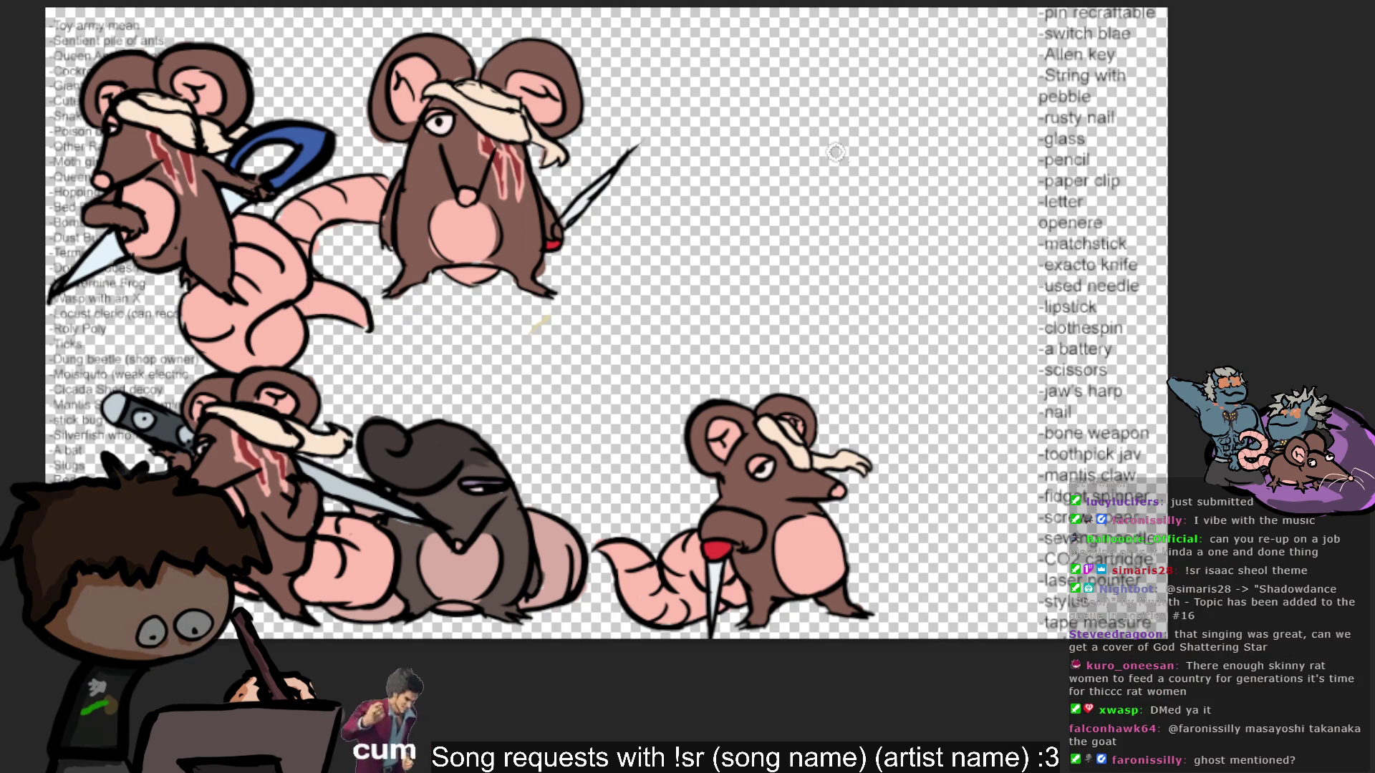
Try several short trial lines in the empty area right of the top-middle rat, undoing each.
drag(810, 151, 823, 198)
key(ctrl+z)
drag(807, 143, 814, 183)
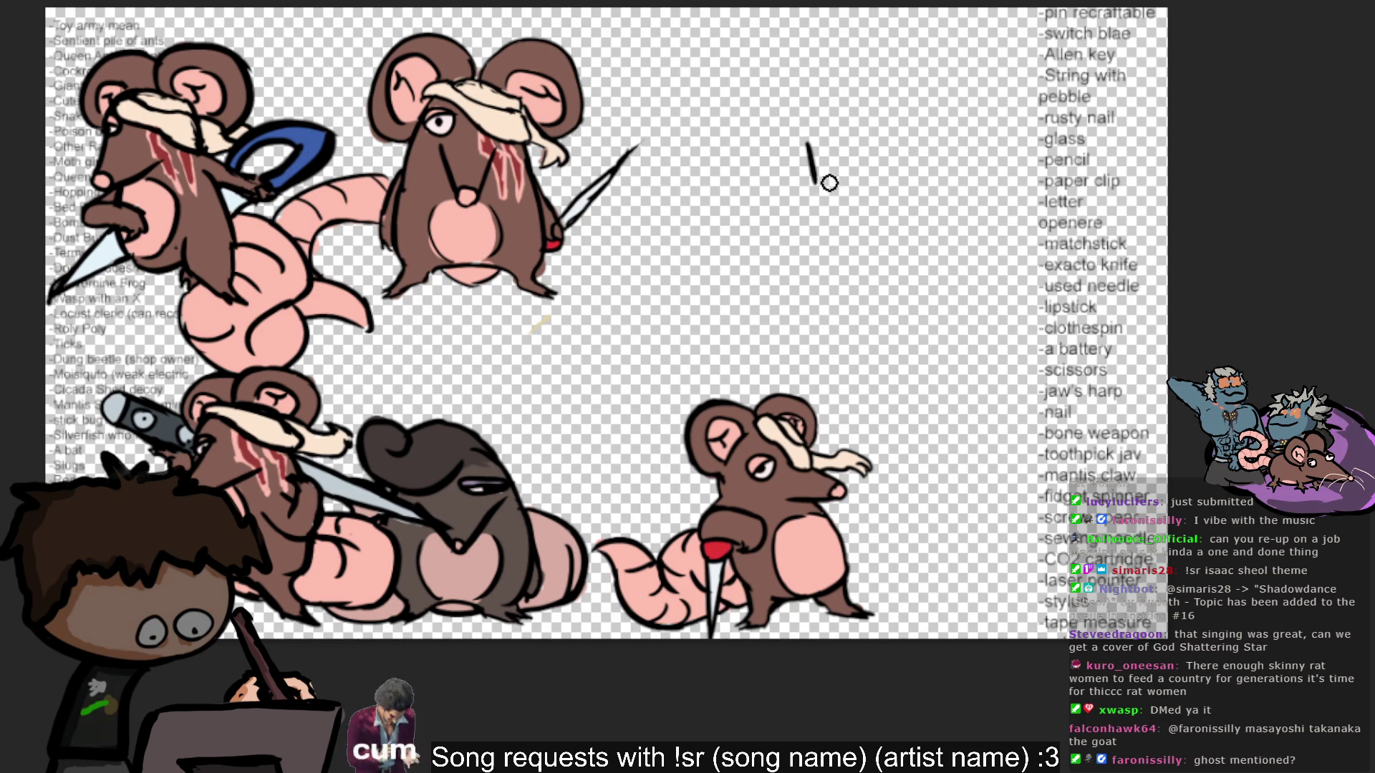
key(ctrl+z)
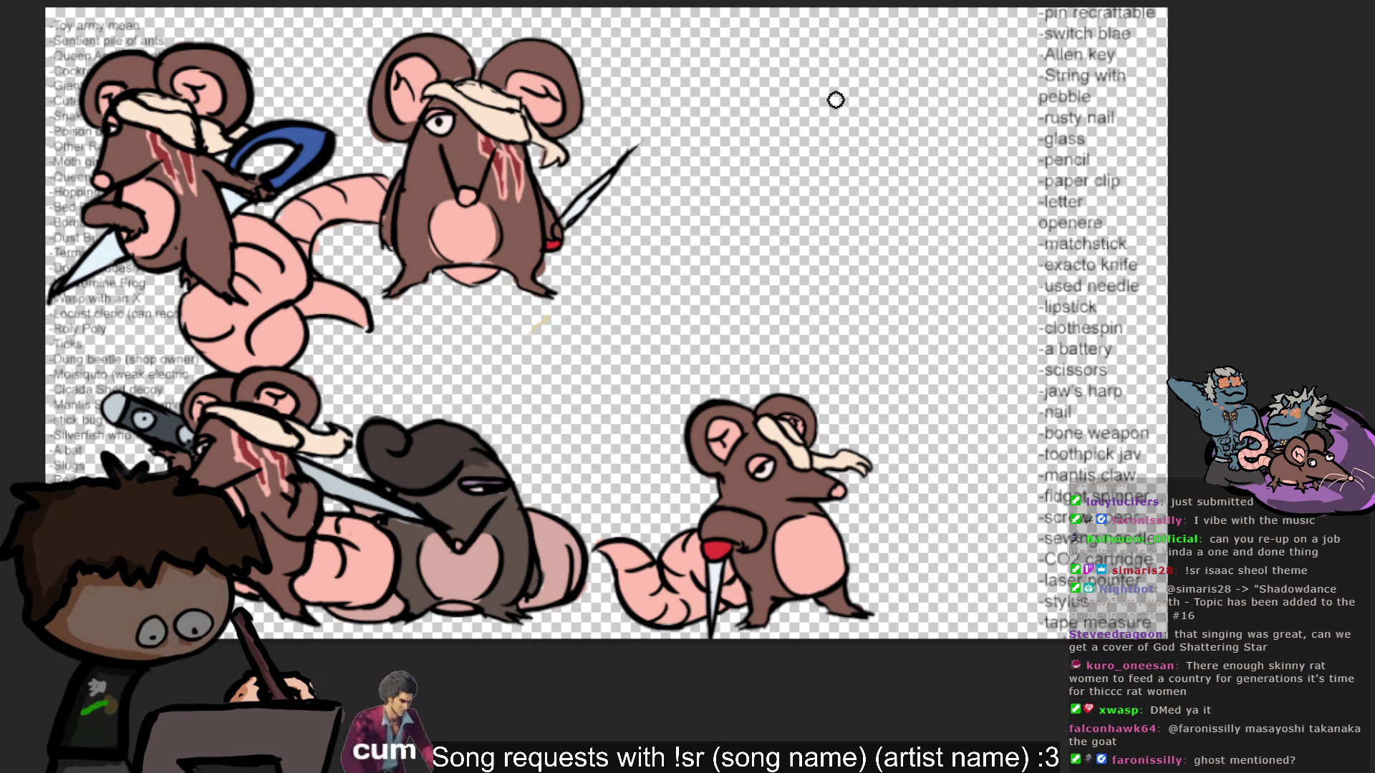
drag(784, 166, 792, 230)
key(ctrl+z)
key(ctrl+z)
mouse_move(786, 173)
mouse_down()
mouse_move(764, 254)
mouse_move(772, 235)
mouse_up()
key(ctrl+z)
Draw one slanted sketch line, removing the loop attempts at its bottom.
drag(787, 174, 768, 244)
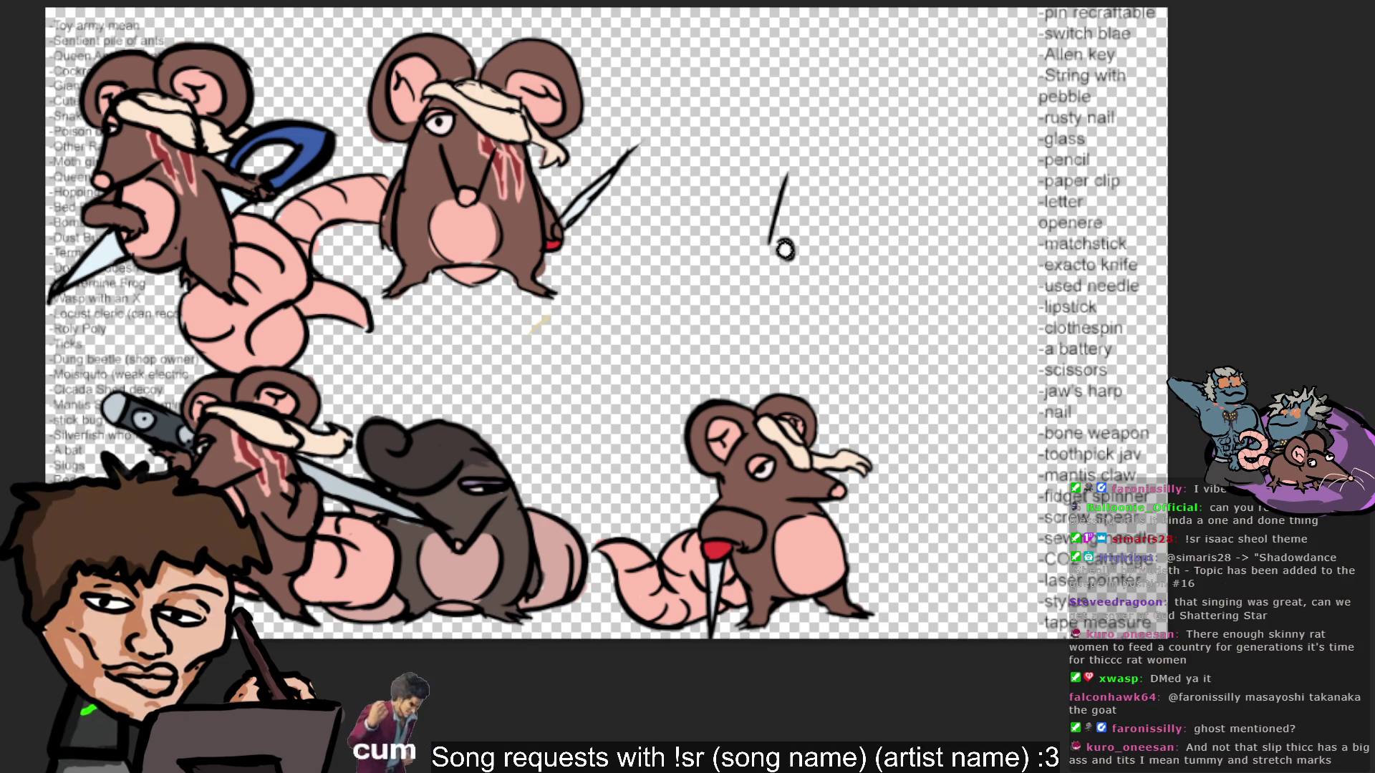
drag(769, 243, 796, 251)
key(ctrl+z)
key(ctrl+z)
key(ctrl+z)
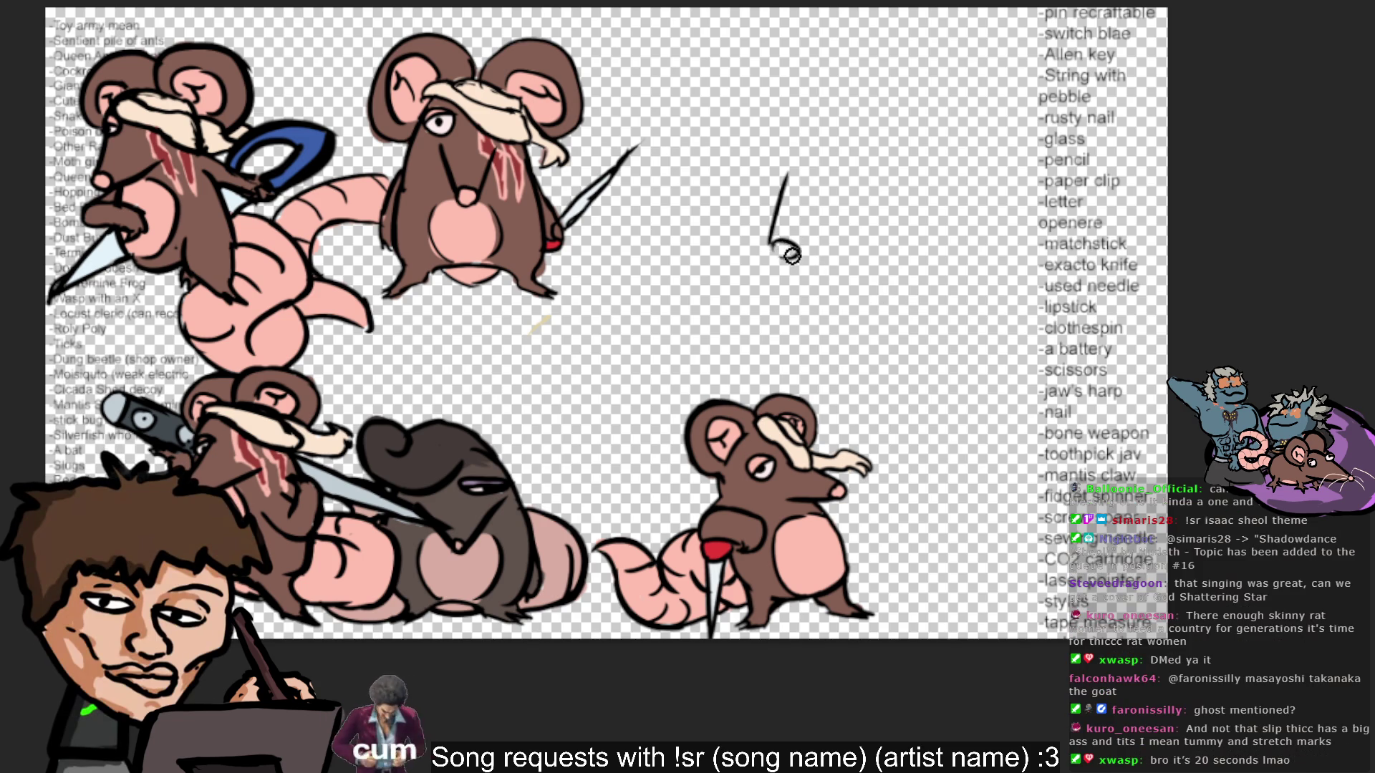
key(ctrl+z)
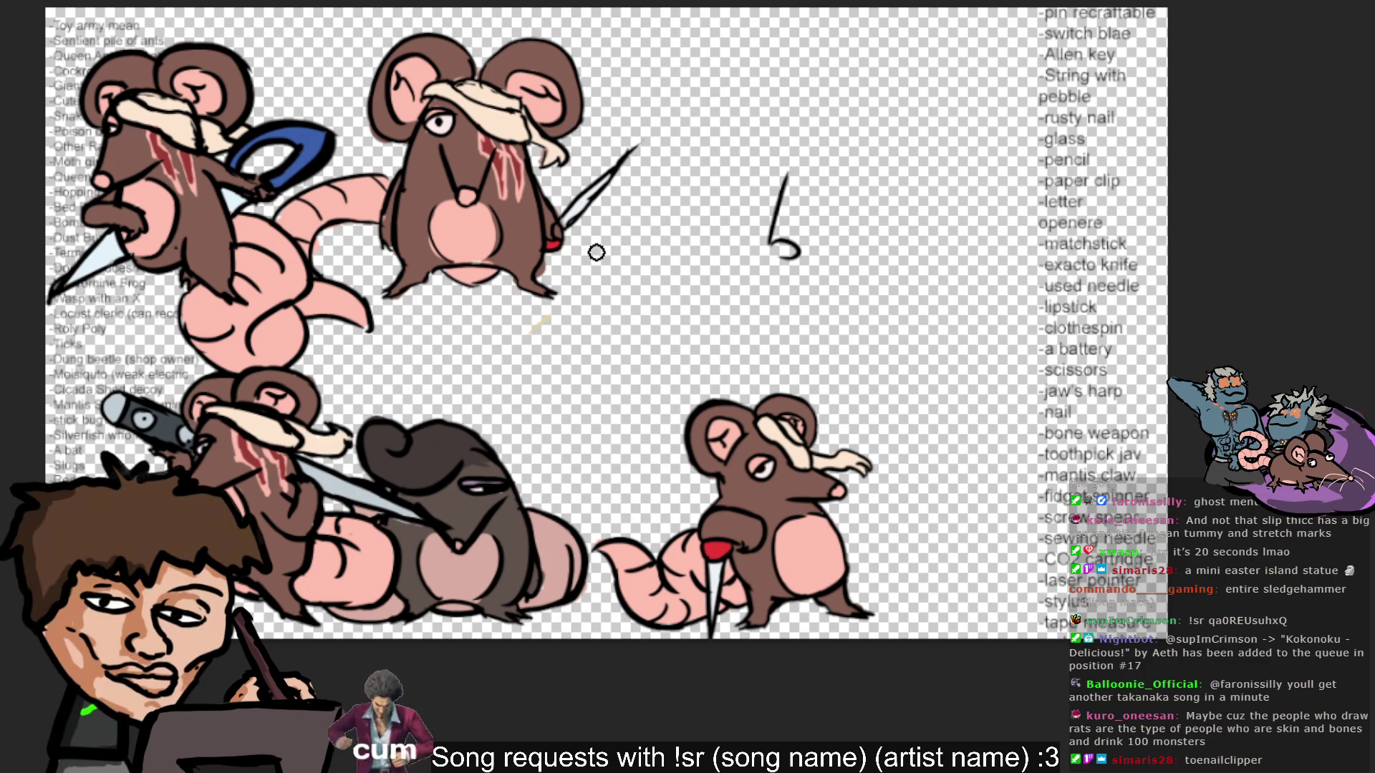
key(ctrl+z)
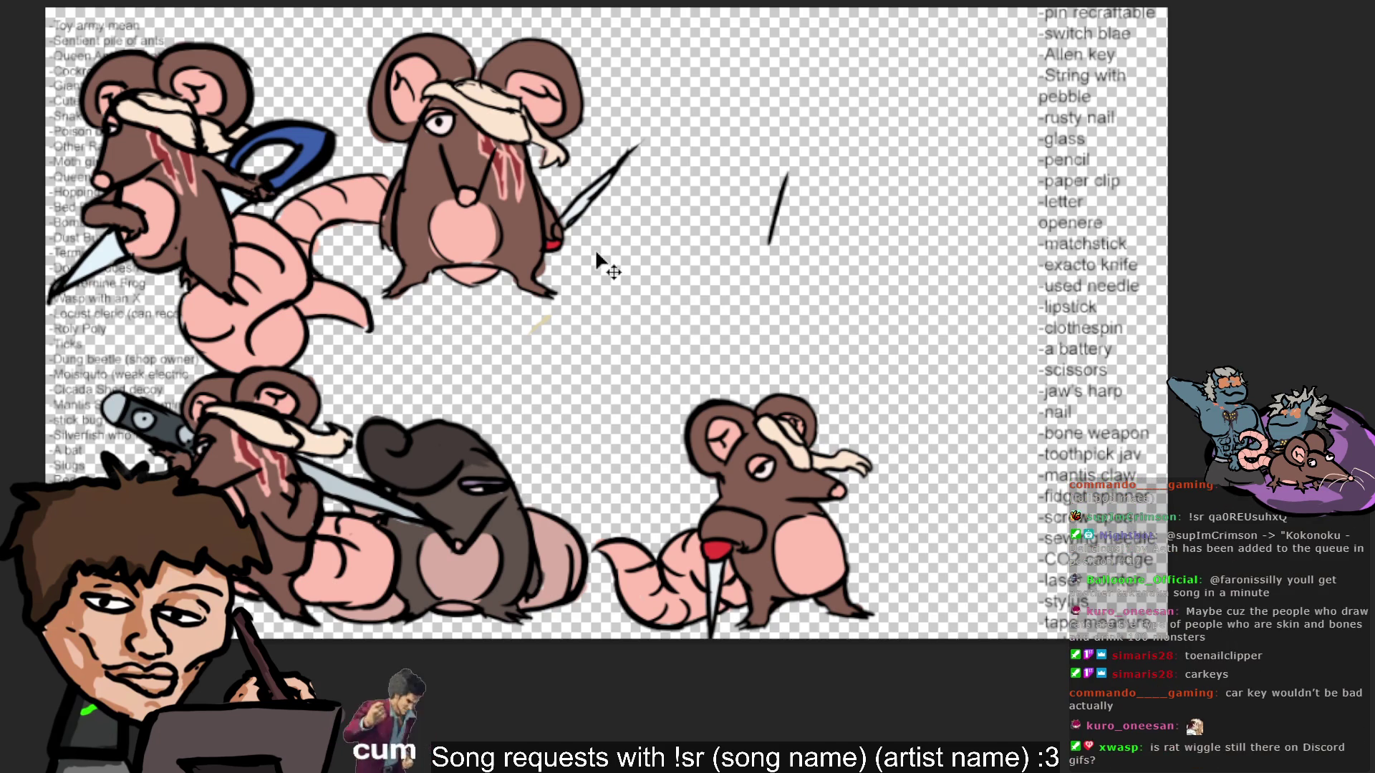
Remove the trial slanted line and draw a short curved arc in the empty upper-right area.
drag(782, 237, 788, 239)
key(ctrl+z)
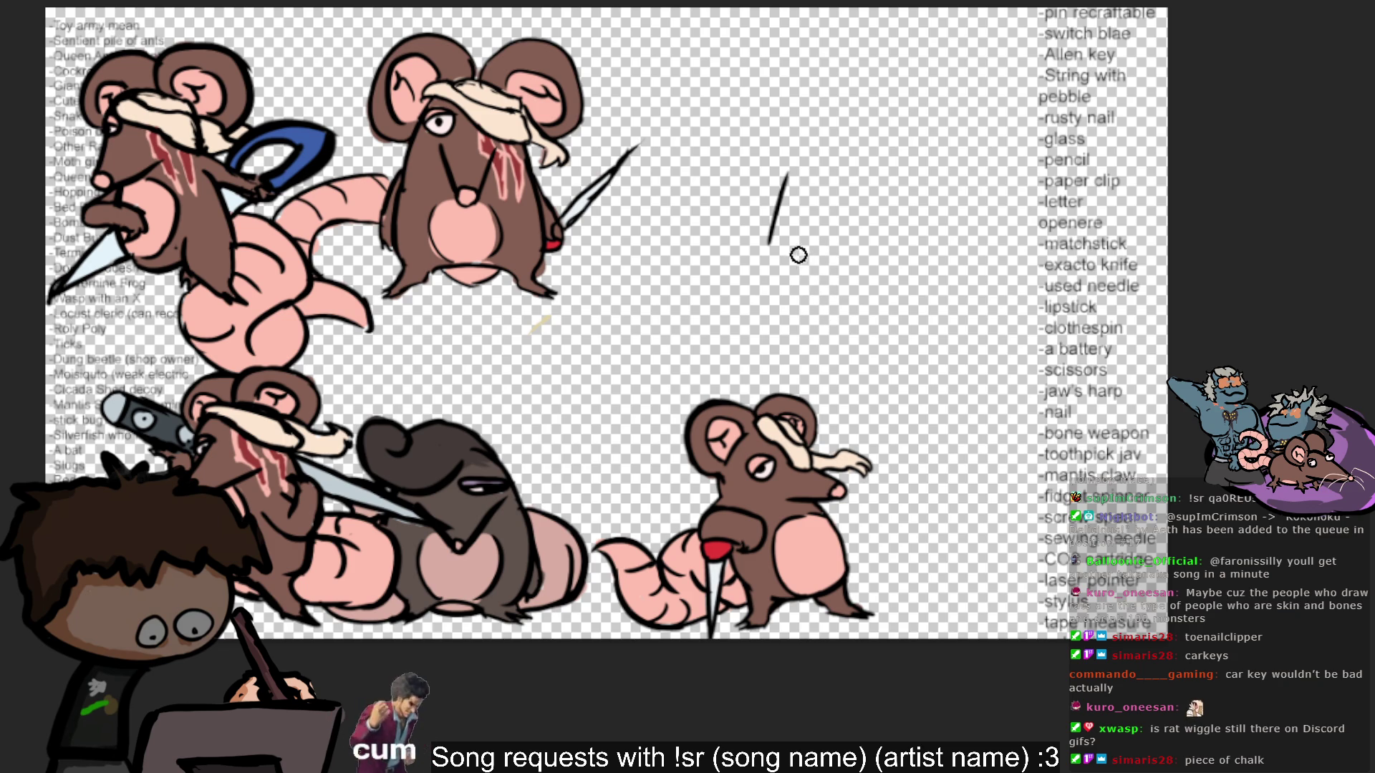
key(ctrl+z)
drag(774, 161, 797, 218)
key(ctrl+z)
drag(774, 162, 798, 222)
key(ctrl+z)
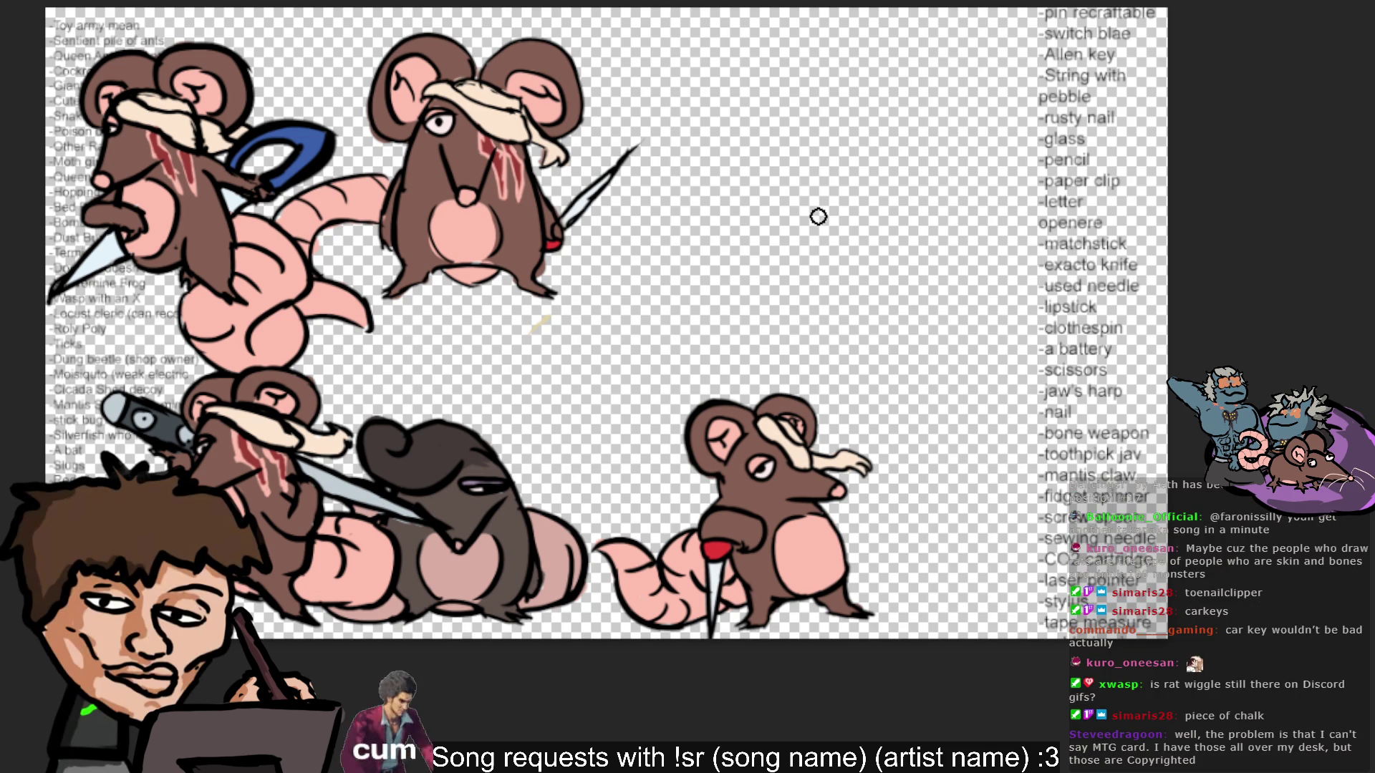
drag(826, 174, 871, 196)
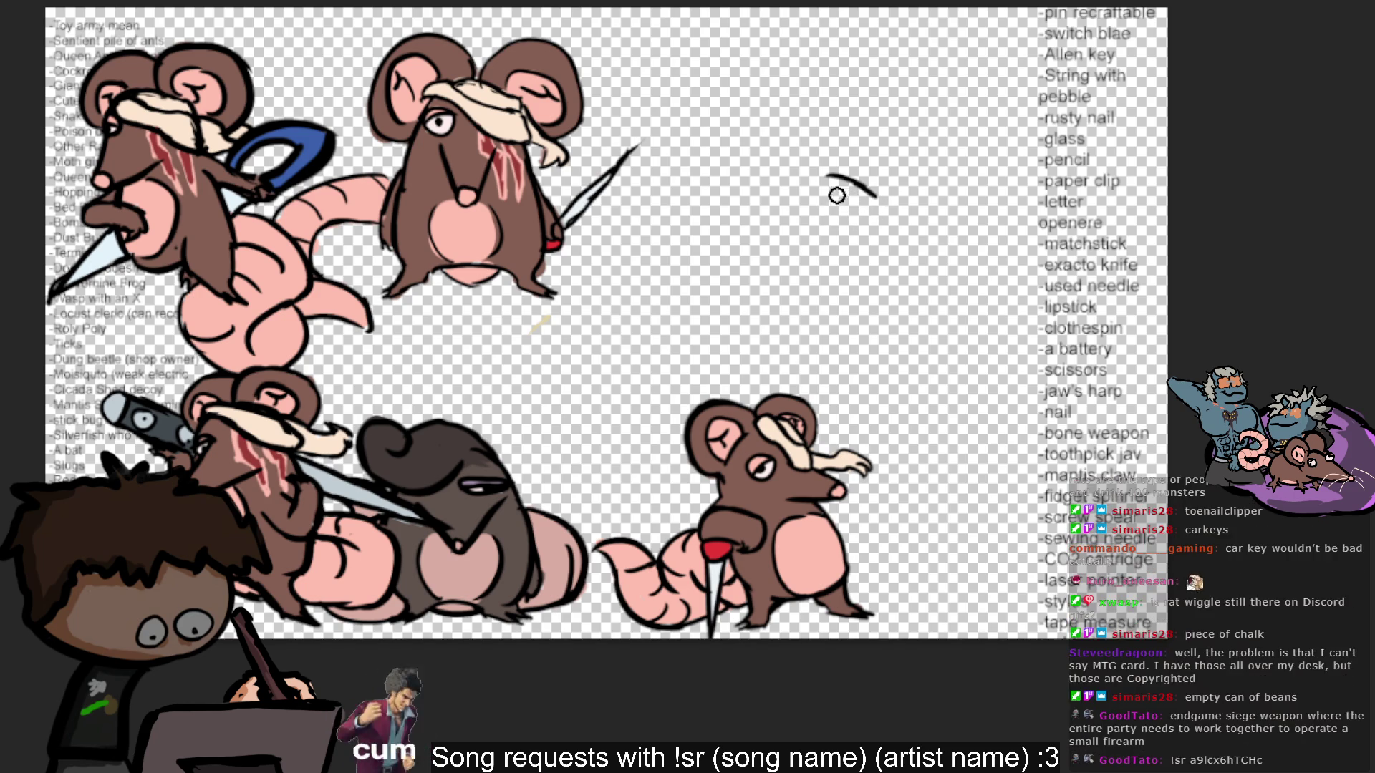
Draw the blade's left edge as a long vertical line under the arc.
drag(837, 195, 835, 236)
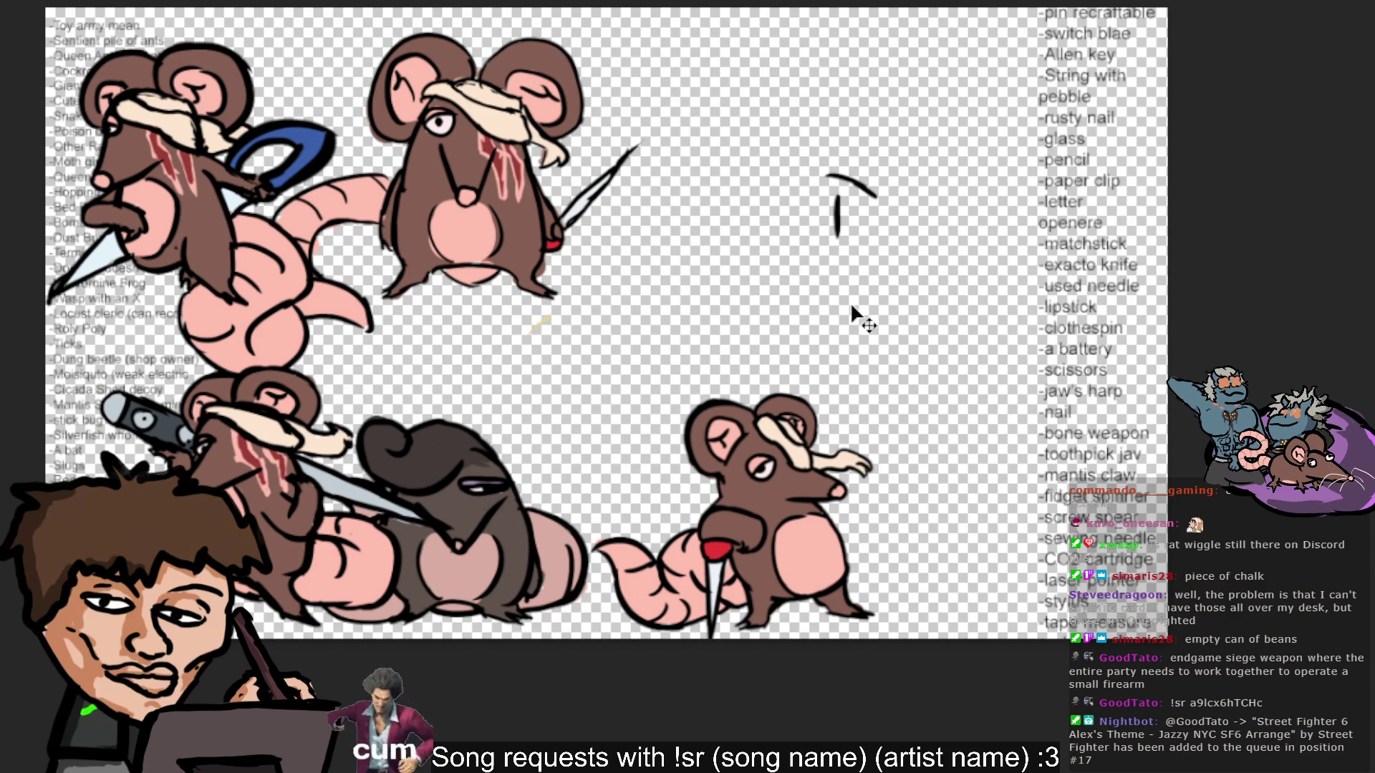
key(ctrl+z)
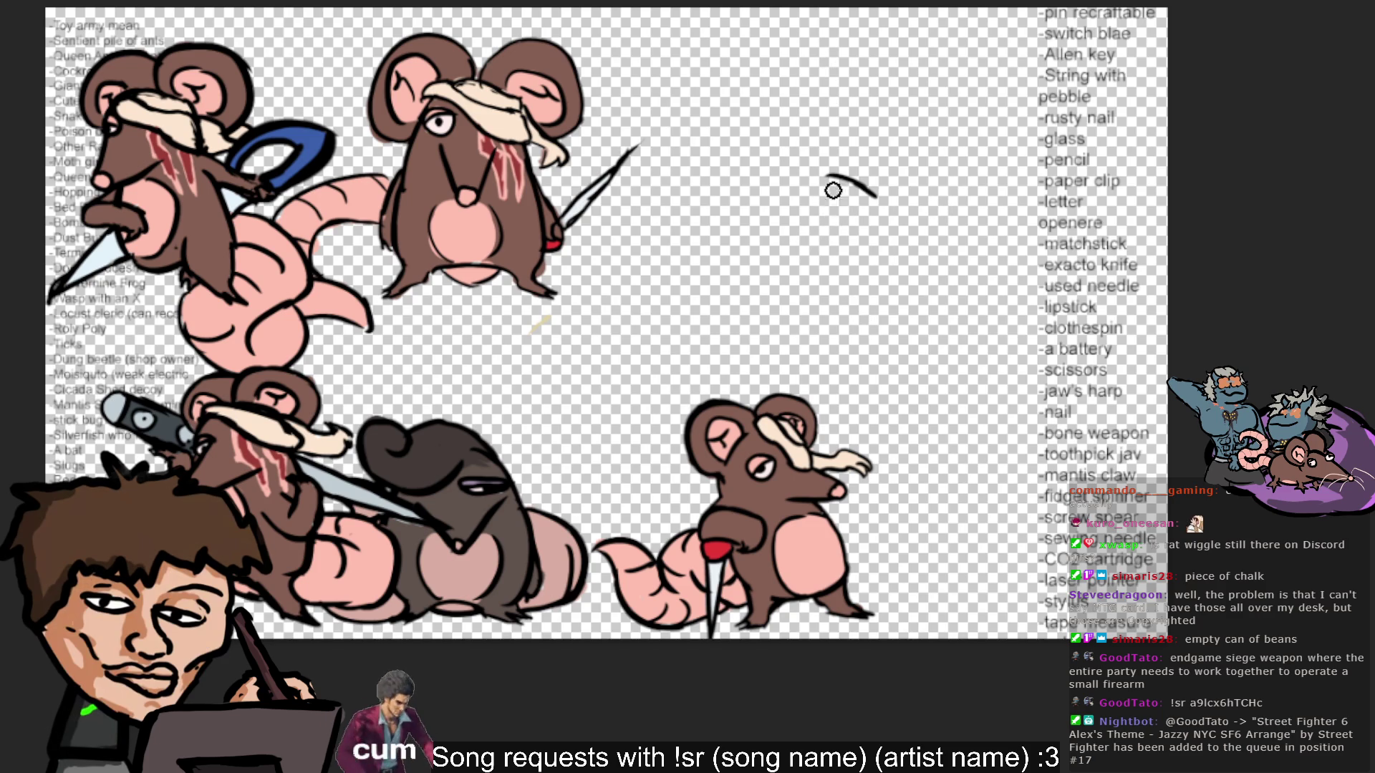
drag(828, 189, 832, 252)
key(ctrl+z)
drag(824, 192, 828, 276)
key(ctrl+z)
key(ctrl+z)
drag(824, 208, 828, 294)
Draw the blade's right edge as a second vertical line running down from the arc.
key(ctrl+z)
key(ctrl+z)
drag(856, 200, 860, 290)
key(ctrl+z)
drag(858, 202, 863, 290)
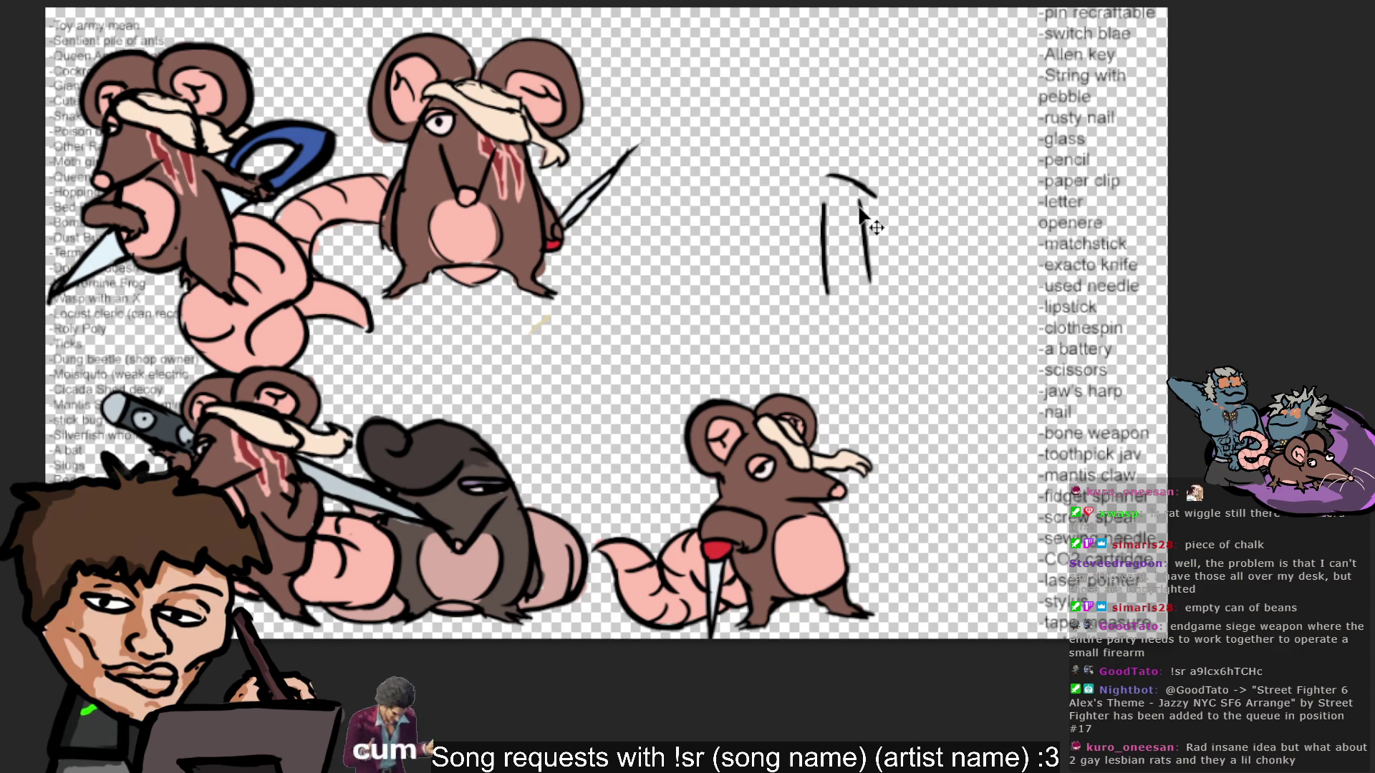
key(ctrl+z)
mouse_move(859, 207)
mouse_down()
mouse_move(867, 304)
mouse_move(861, 247)
mouse_move(861, 261)
mouse_up()
key(ctrl+z)
key(ctrl+z)
key(ctrl+z)
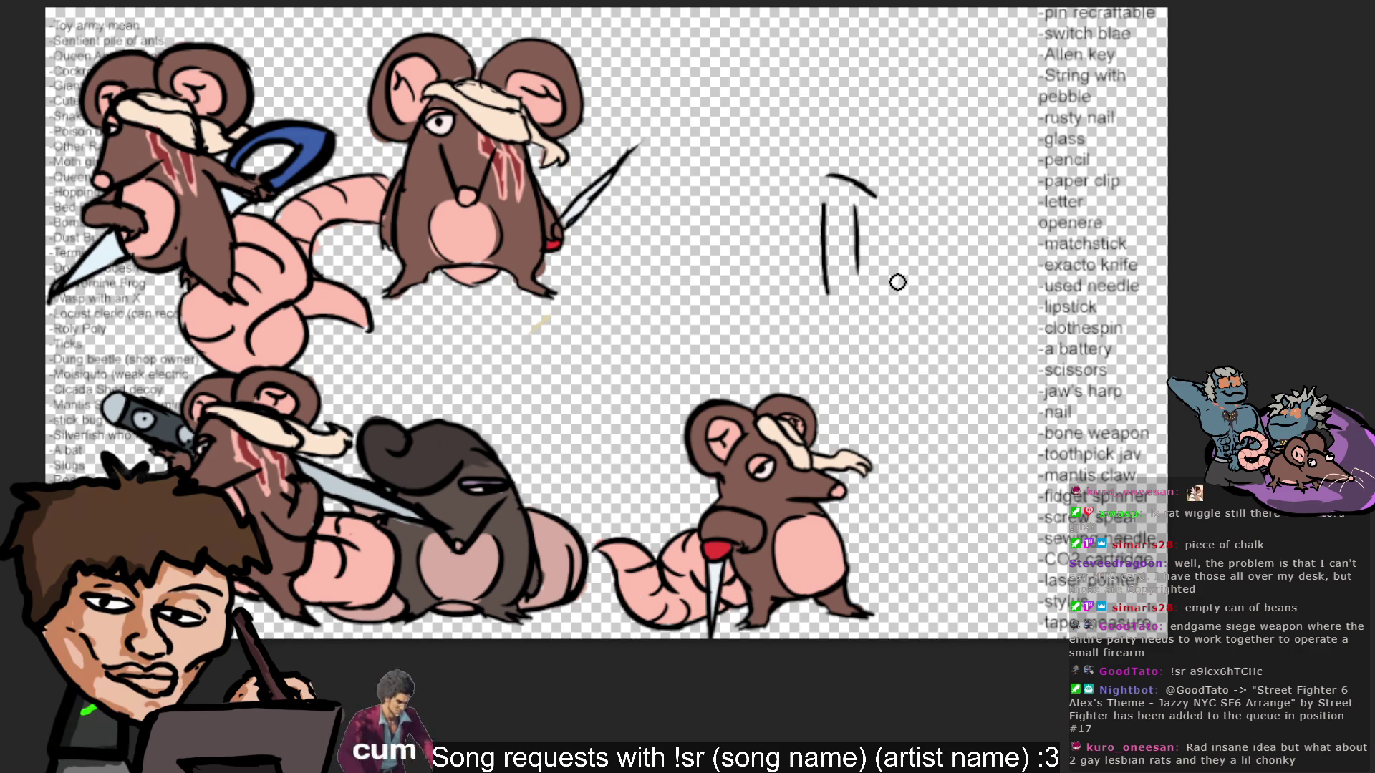
key(ctrl+z)
drag(857, 207, 865, 270)
key(ctrl+z)
drag(854, 187, 862, 283)
key(ctrl+z)
drag(853, 192, 861, 264)
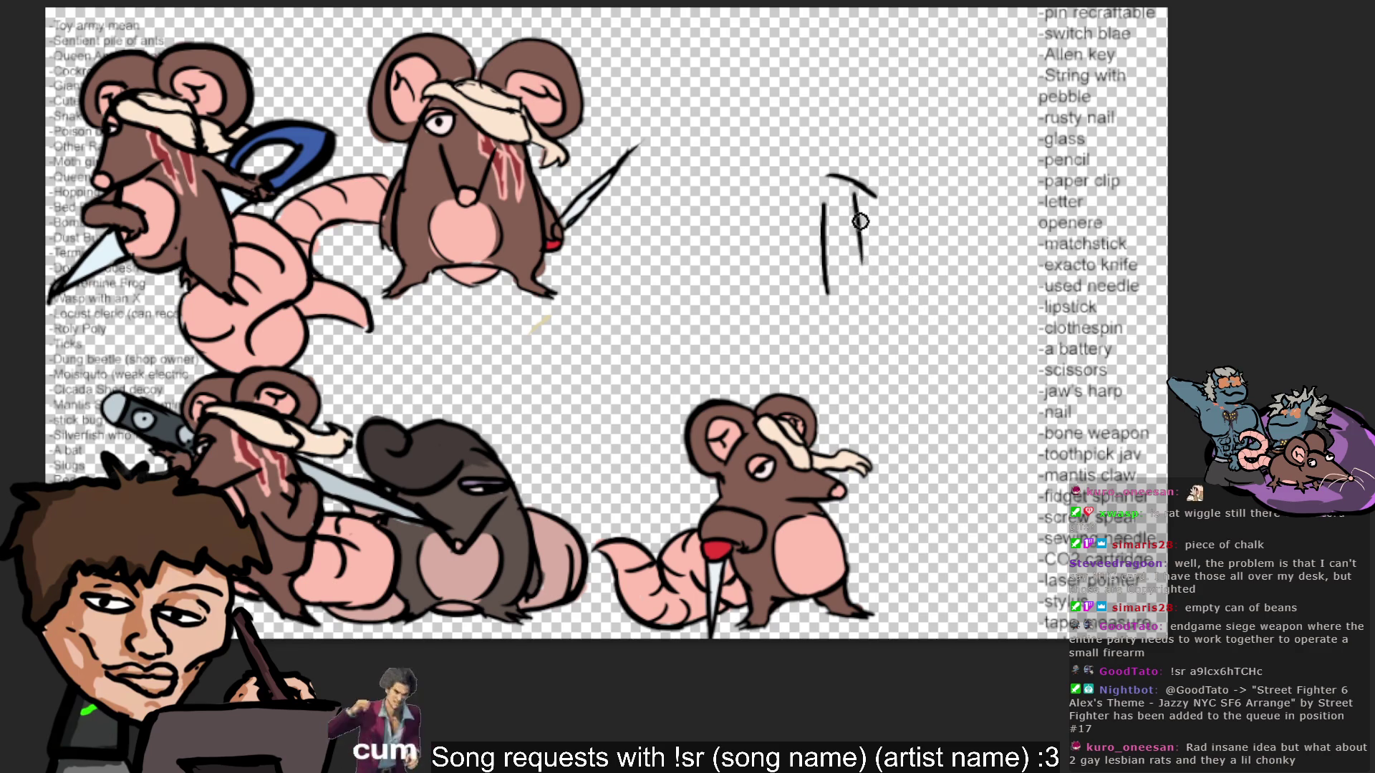
key(ctrl+z)
drag(854, 200, 855, 279)
key(ctrl+z)
drag(853, 192, 856, 301)
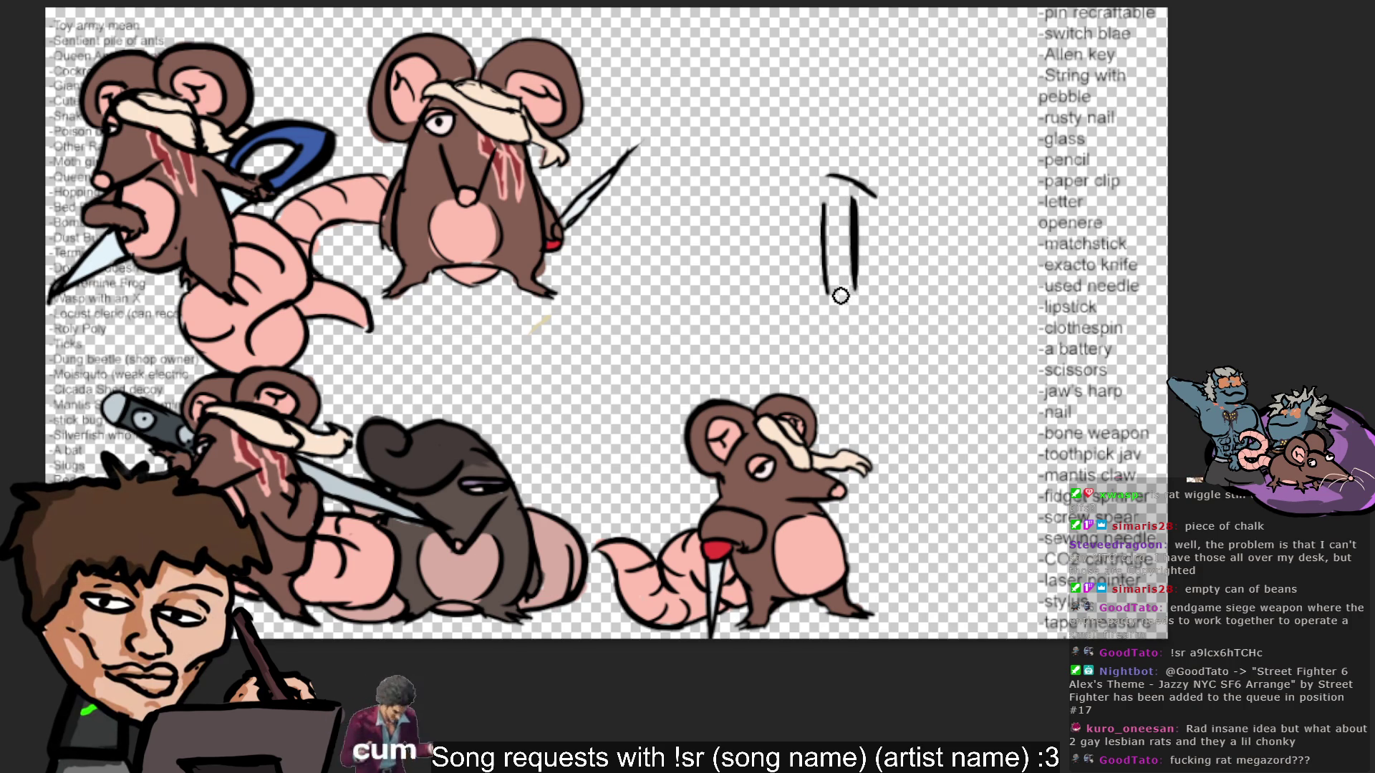
Join the blade edges at the bottom, add a crossbar and shape the pointed tip.
drag(823, 285, 855, 288)
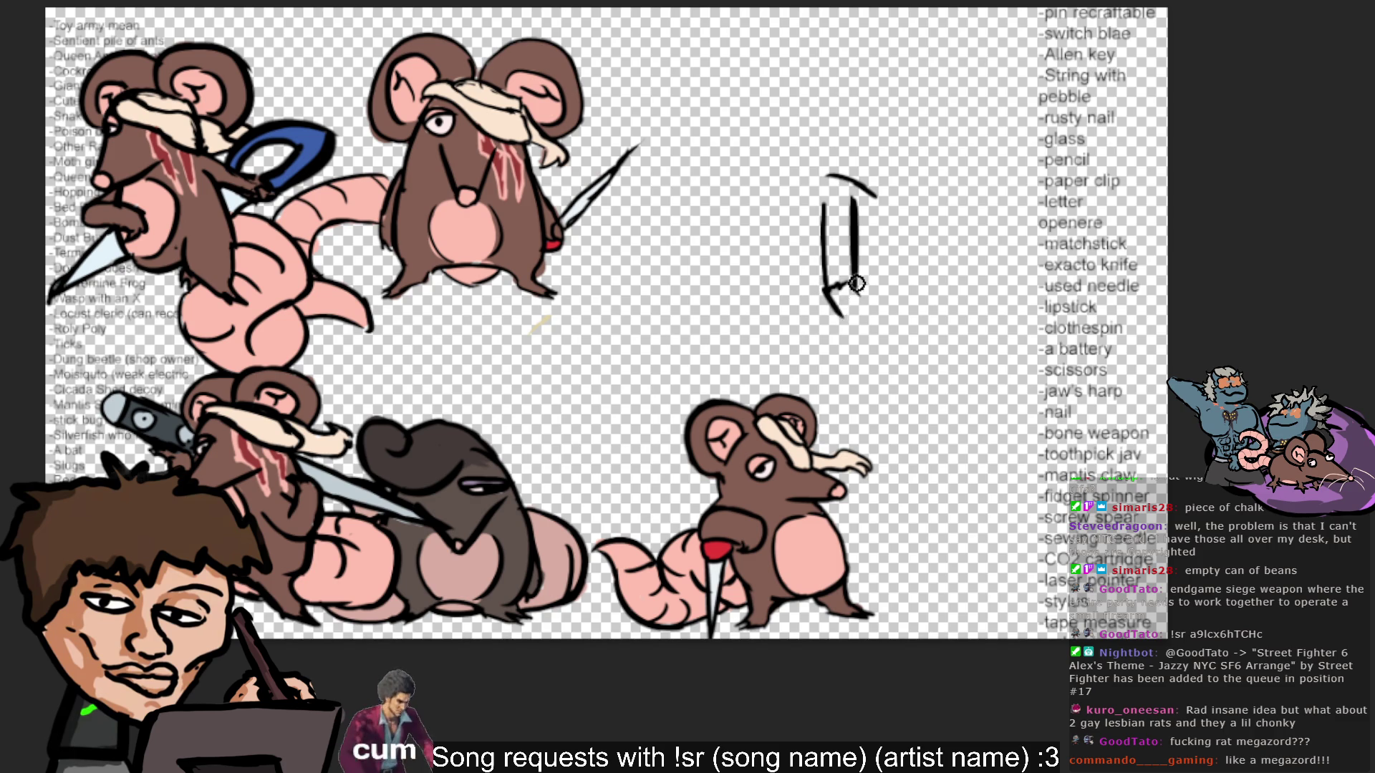
key(ctrl+z)
drag(830, 285, 834, 310)
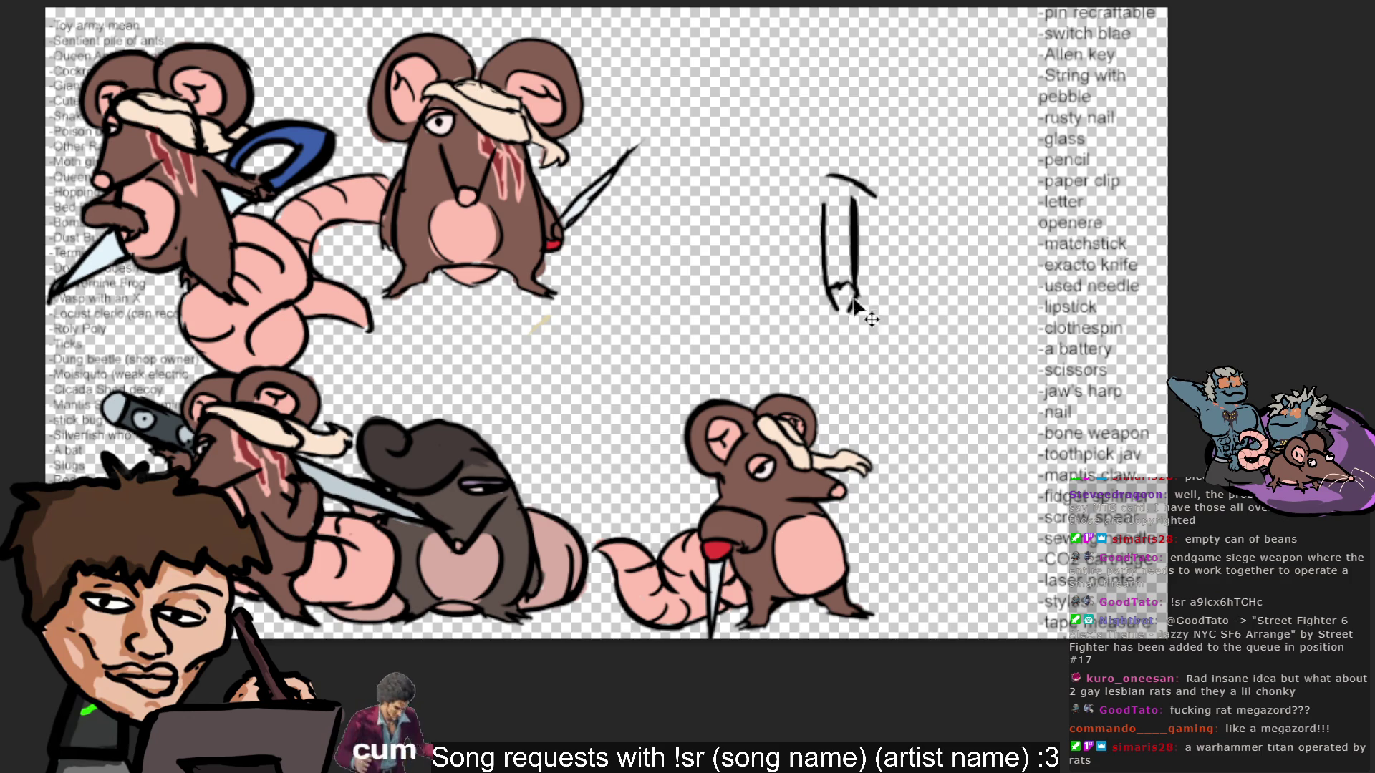
drag(850, 306, 842, 307)
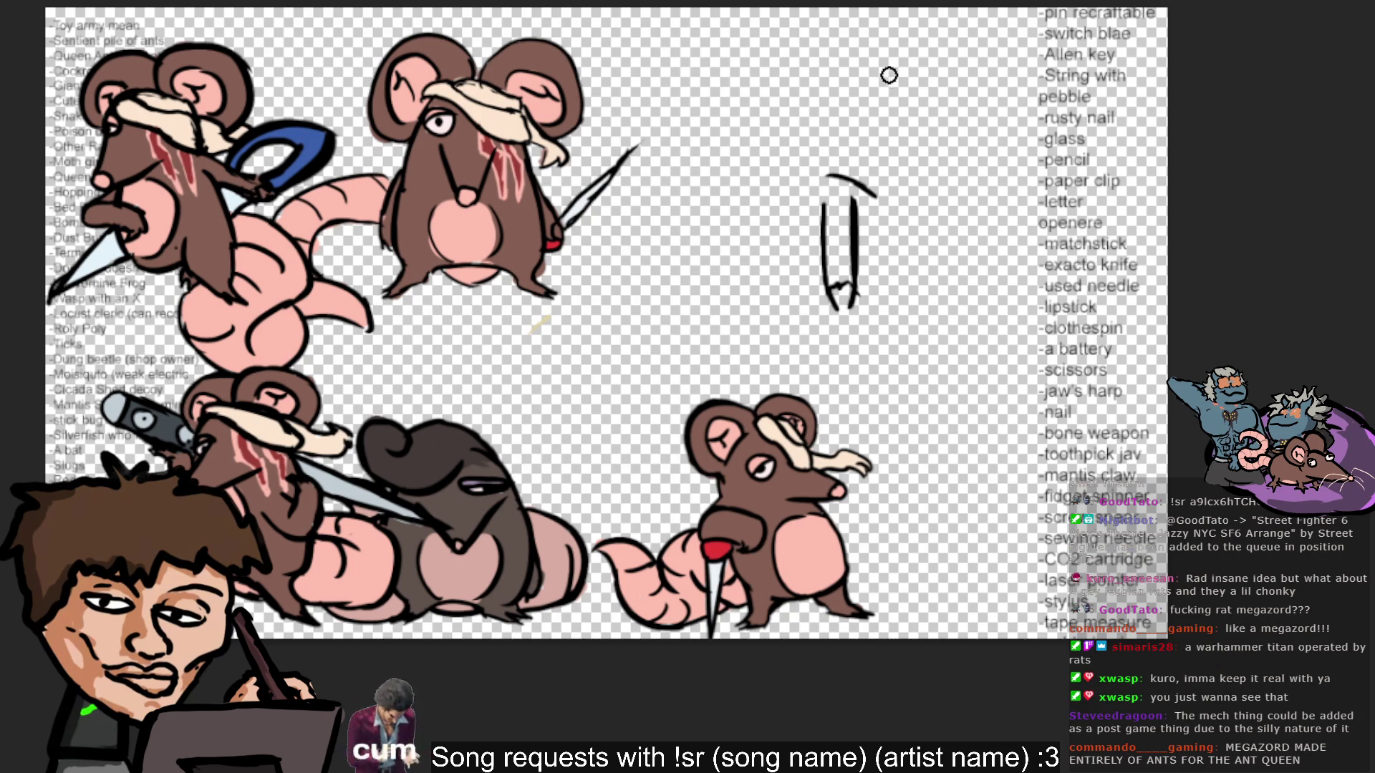
mouse_move(822, 207)
mouse_down()
mouse_move(856, 207)
mouse_move(865, 244)
mouse_up()
mouse_move(827, 290)
mouse_down()
mouse_move(847, 324)
mouse_move(856, 300)
mouse_up()
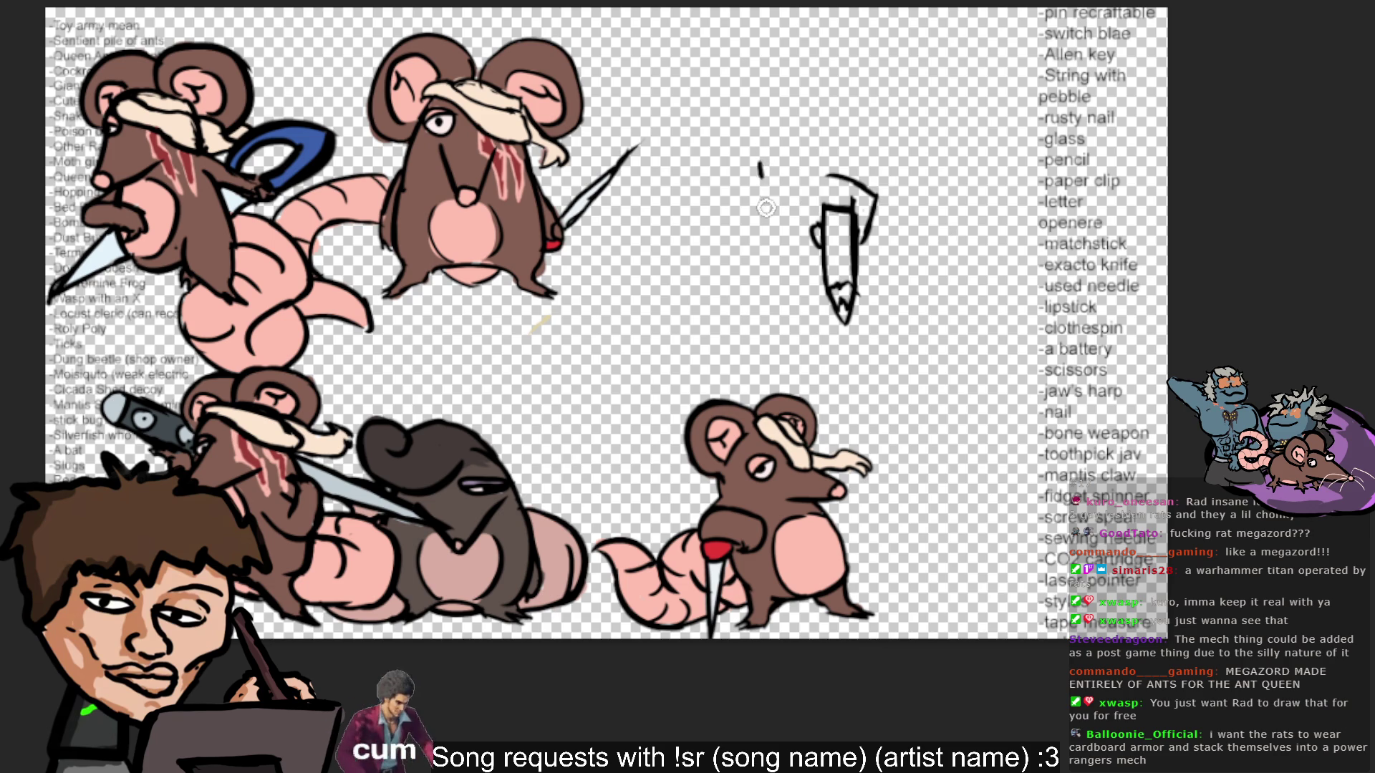
Sketch two arms reaching toward the blade, plus a small curve beside it.
drag(757, 165, 779, 213)
mouse_move(816, 169)
mouse_down()
mouse_move(800, 215)
mouse_move(779, 212)
mouse_move(765, 247)
mouse_move(809, 274)
mouse_up()
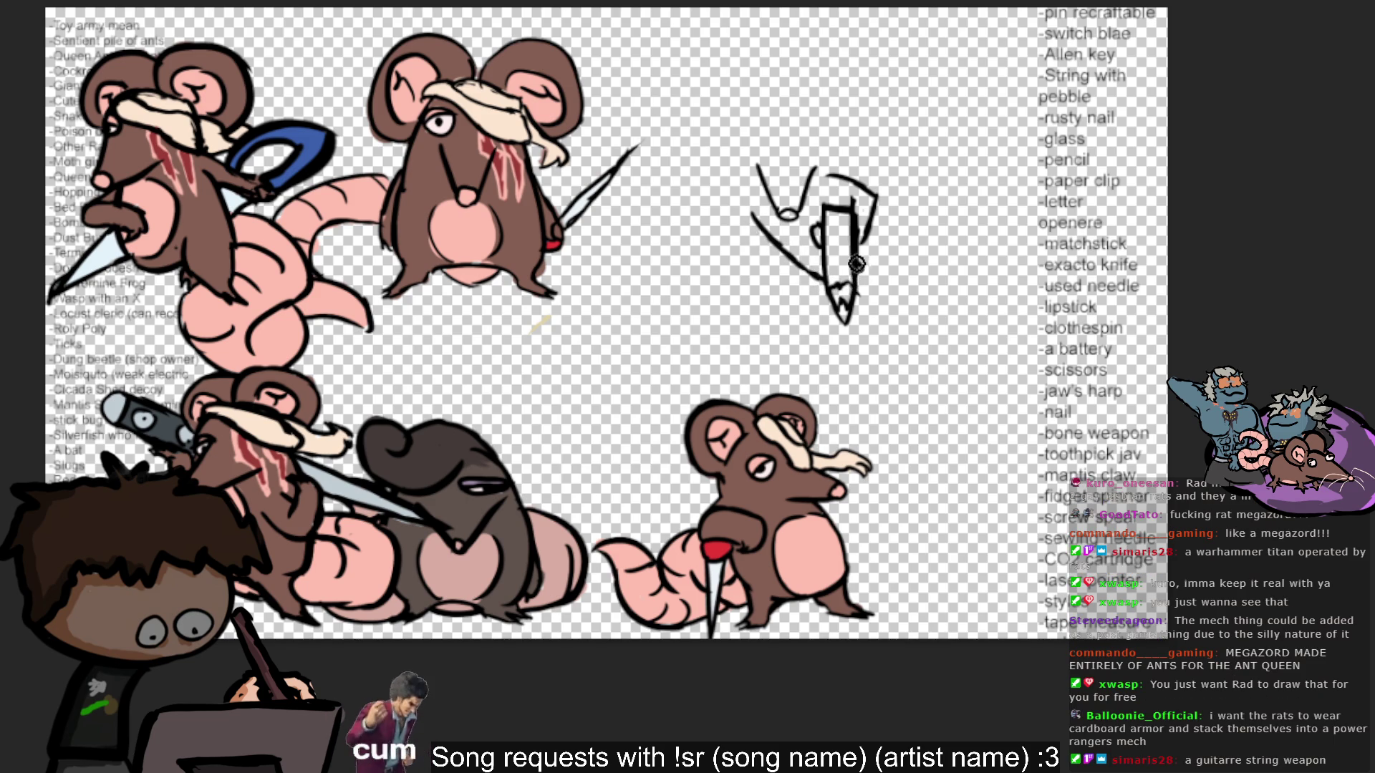
mouse_move(860, 271)
mouse_down()
mouse_move(846, 295)
mouse_move(761, 228)
mouse_up()
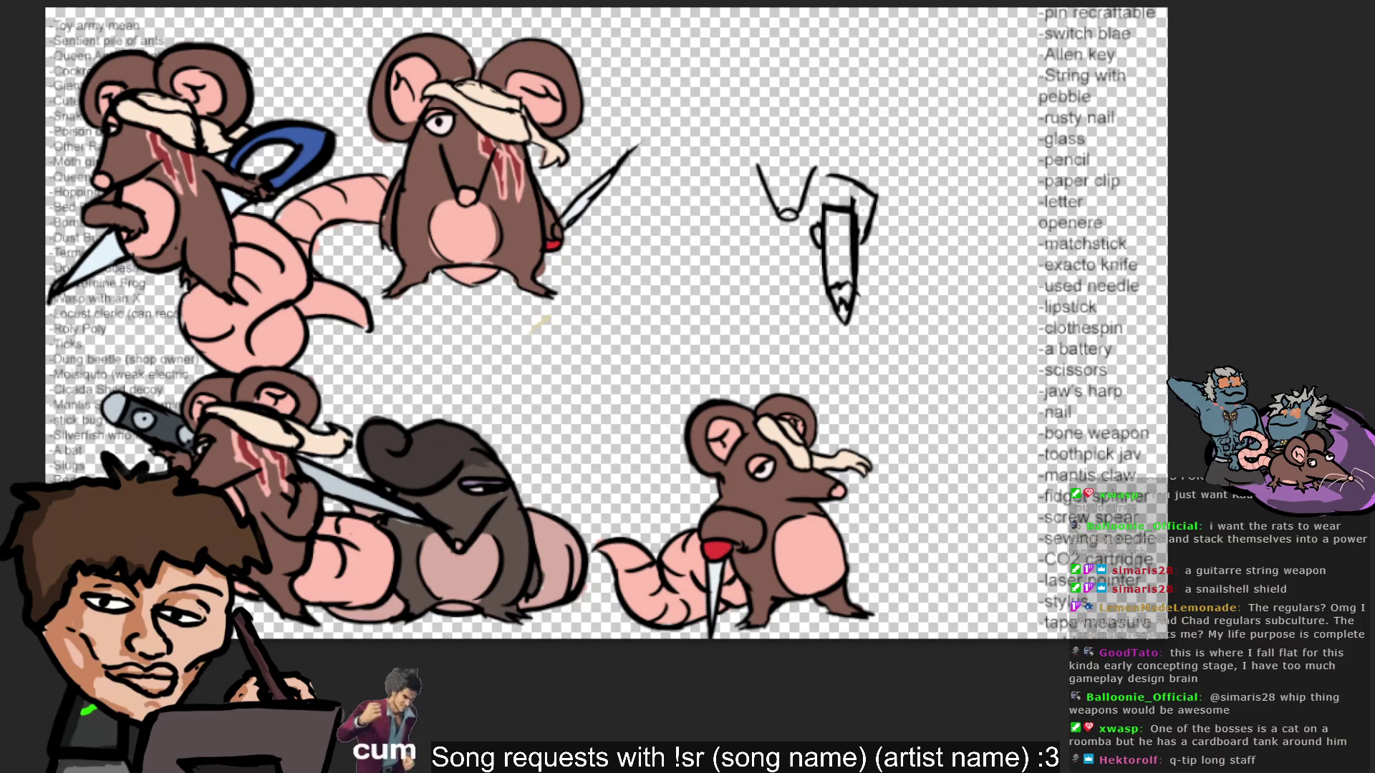
drag(746, 222, 788, 212)
key(ctrl+z)
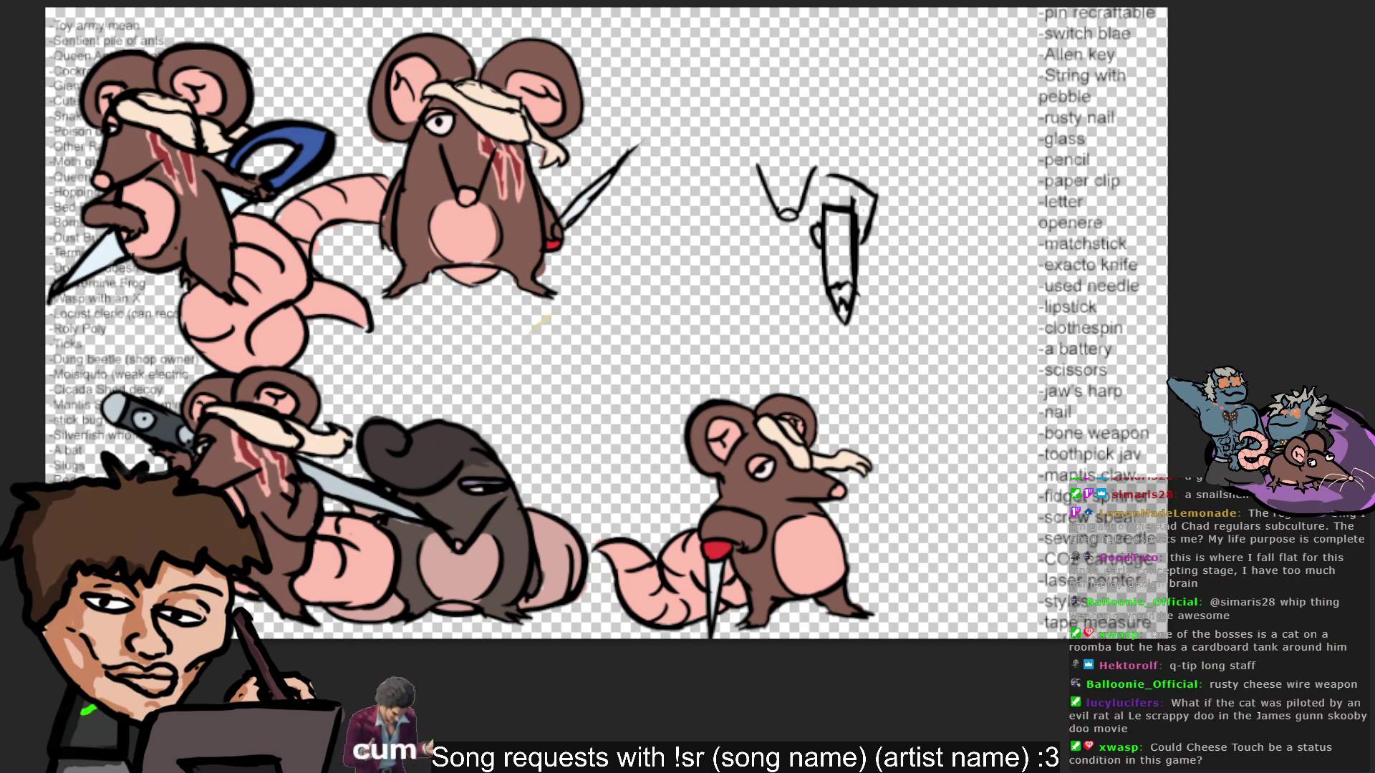
key(ctrl+t)
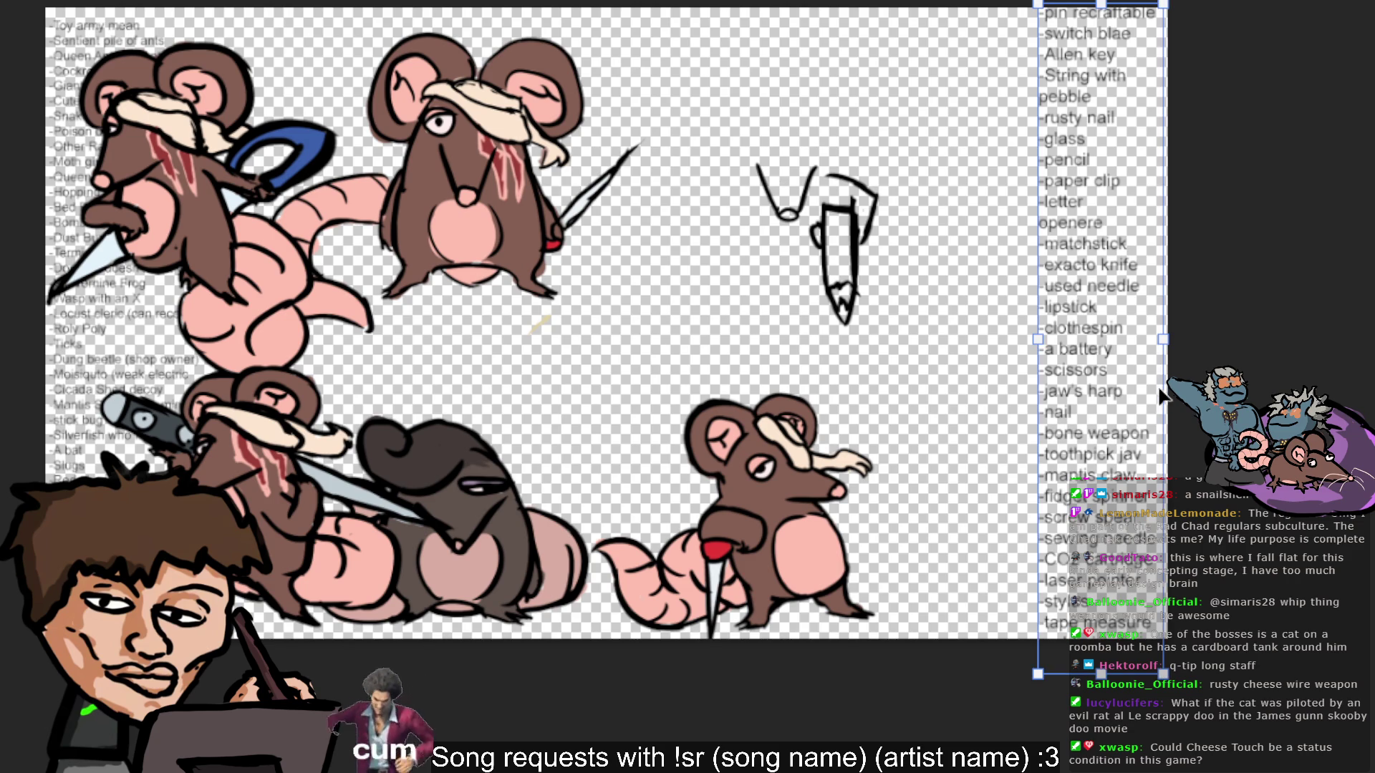
Scale the weapon idea list down slightly and begin a new entry starting with 'C'.
mouse_move(1153, 350)
mouse_down()
mouse_move(1137, 294)
mouse_move(1149, 298)
mouse_move(1135, 295)
mouse_up()
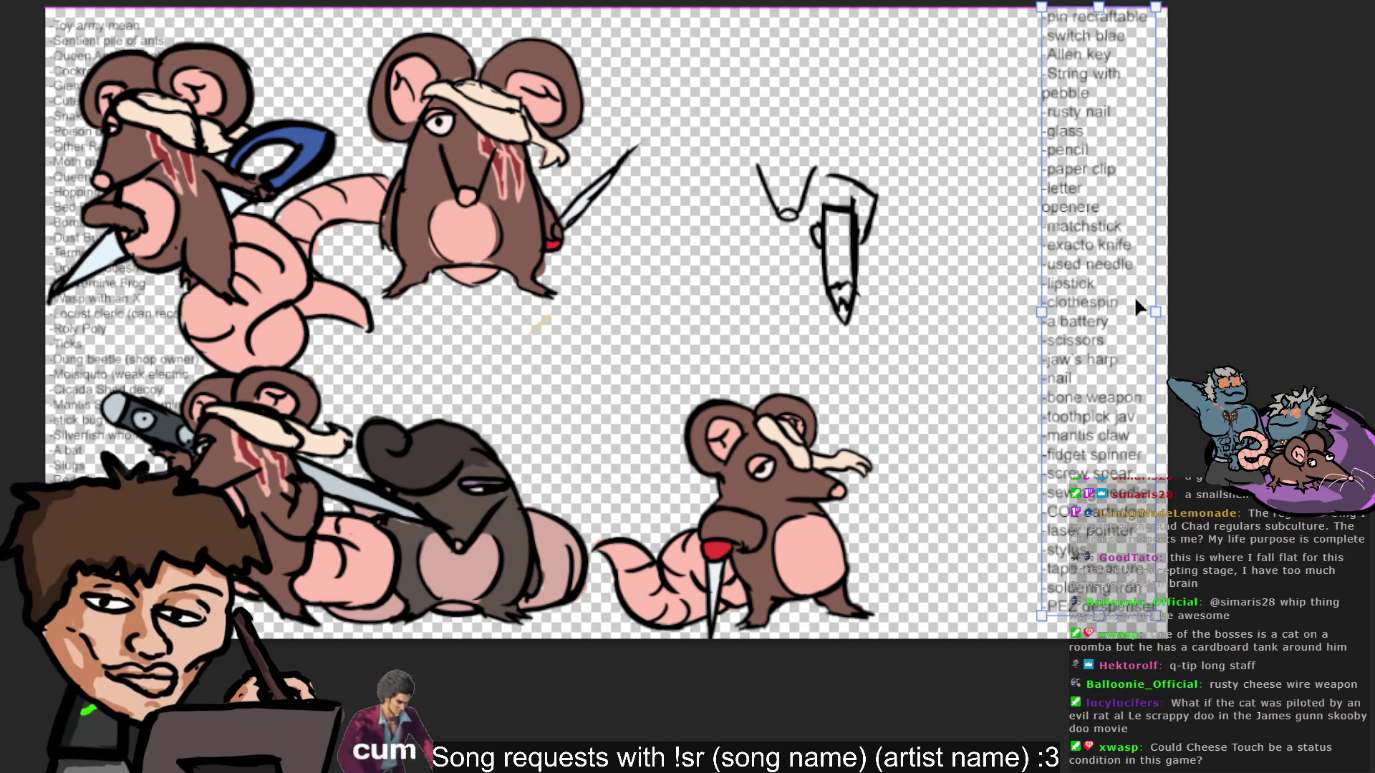
key(Return)
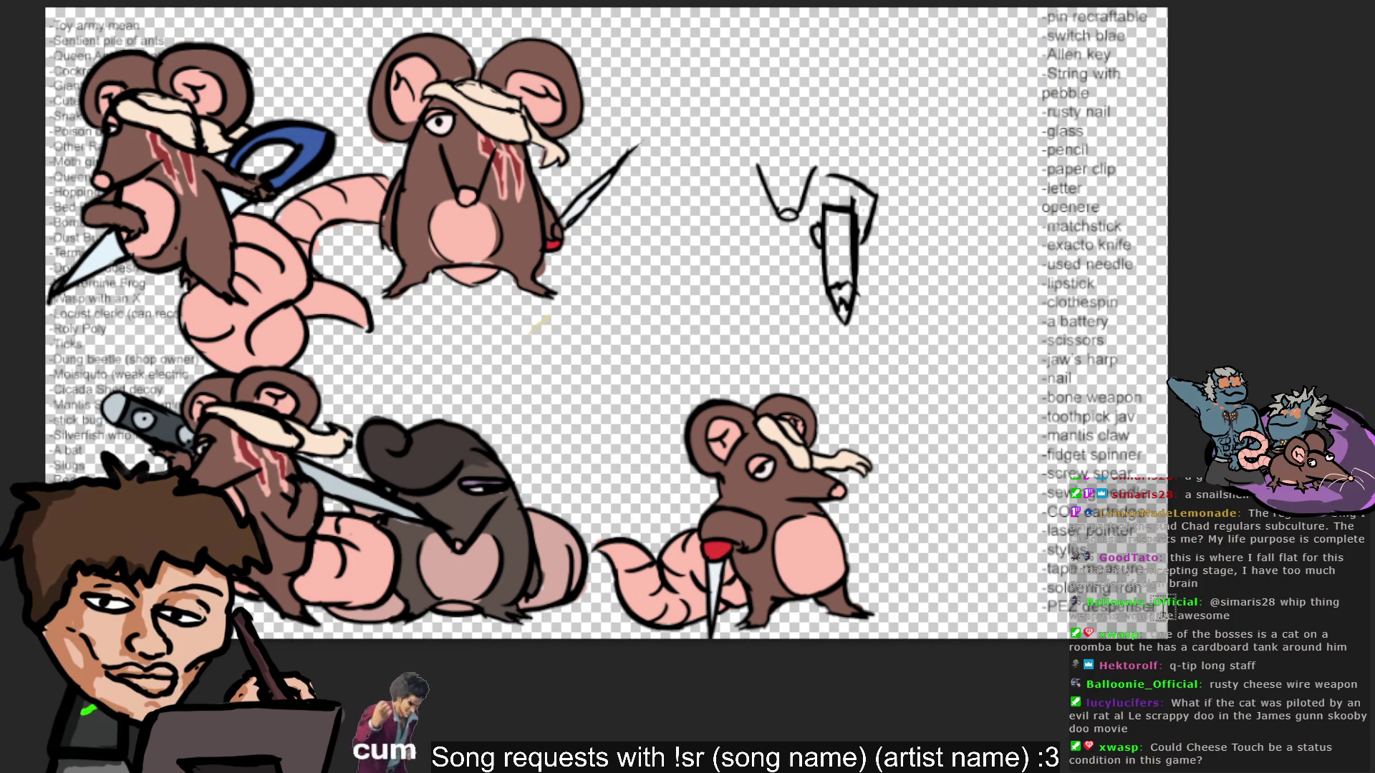
key(ctrl+a)
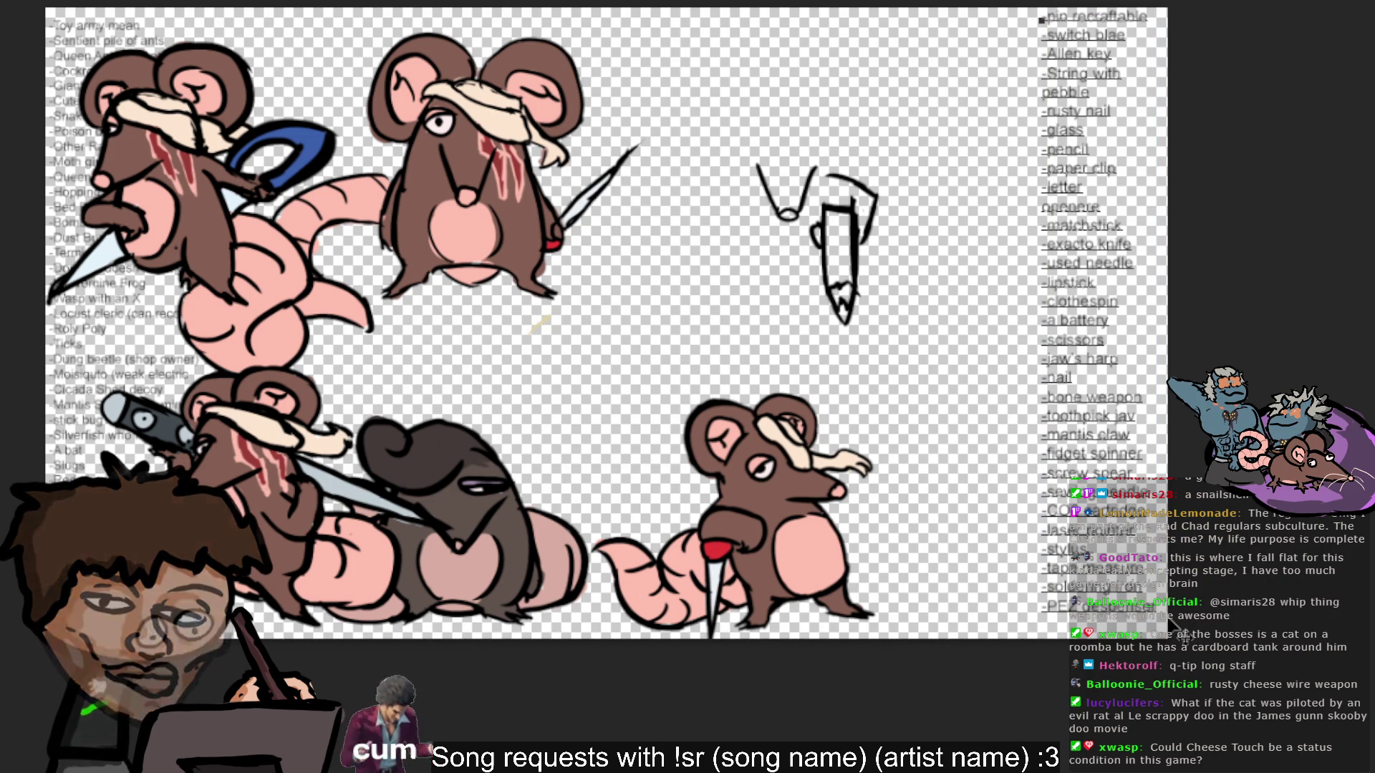
text(C)
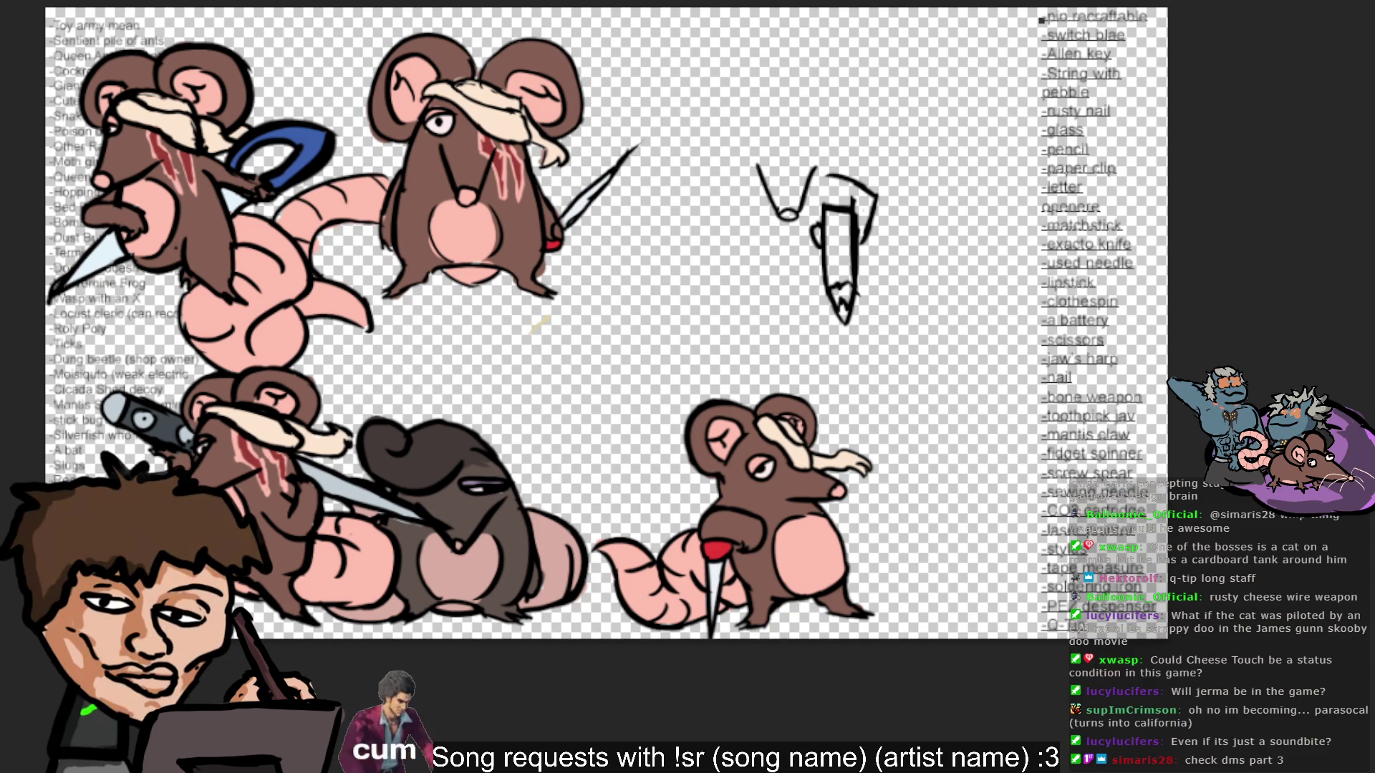
Sketch the rat's arm, left body contour, feet and a line near the sword tip.
mouse_move(755, 234)
mouse_down()
mouse_move(784, 223)
mouse_move(773, 237)
mouse_move(801, 265)
mouse_move(775, 242)
mouse_move(822, 261)
mouse_up()
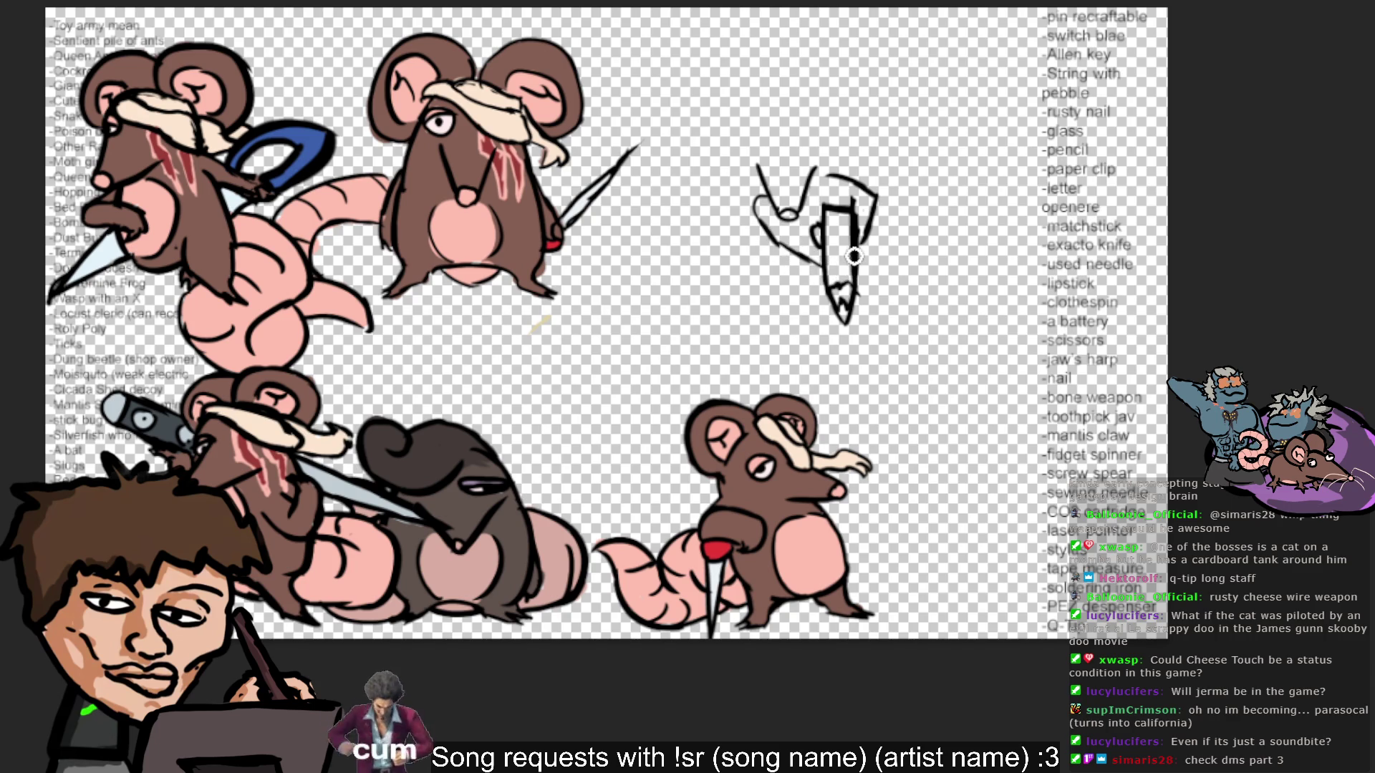
mouse_move(768, 233)
mouse_down()
mouse_move(780, 272)
mouse_move(768, 267)
mouse_move(833, 289)
mouse_move(771, 289)
mouse_up()
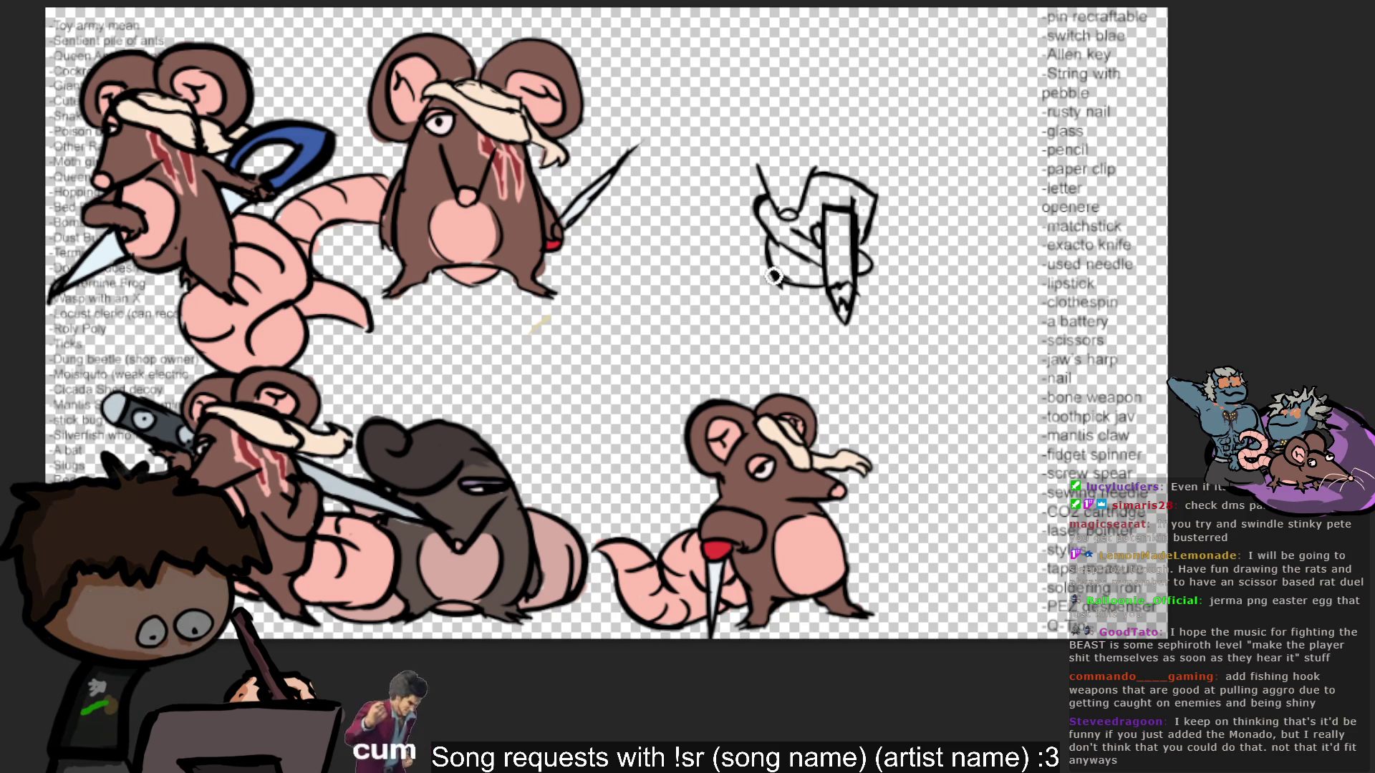
mouse_move(785, 299)
mouse_down()
mouse_move(776, 323)
mouse_move(807, 296)
mouse_up()
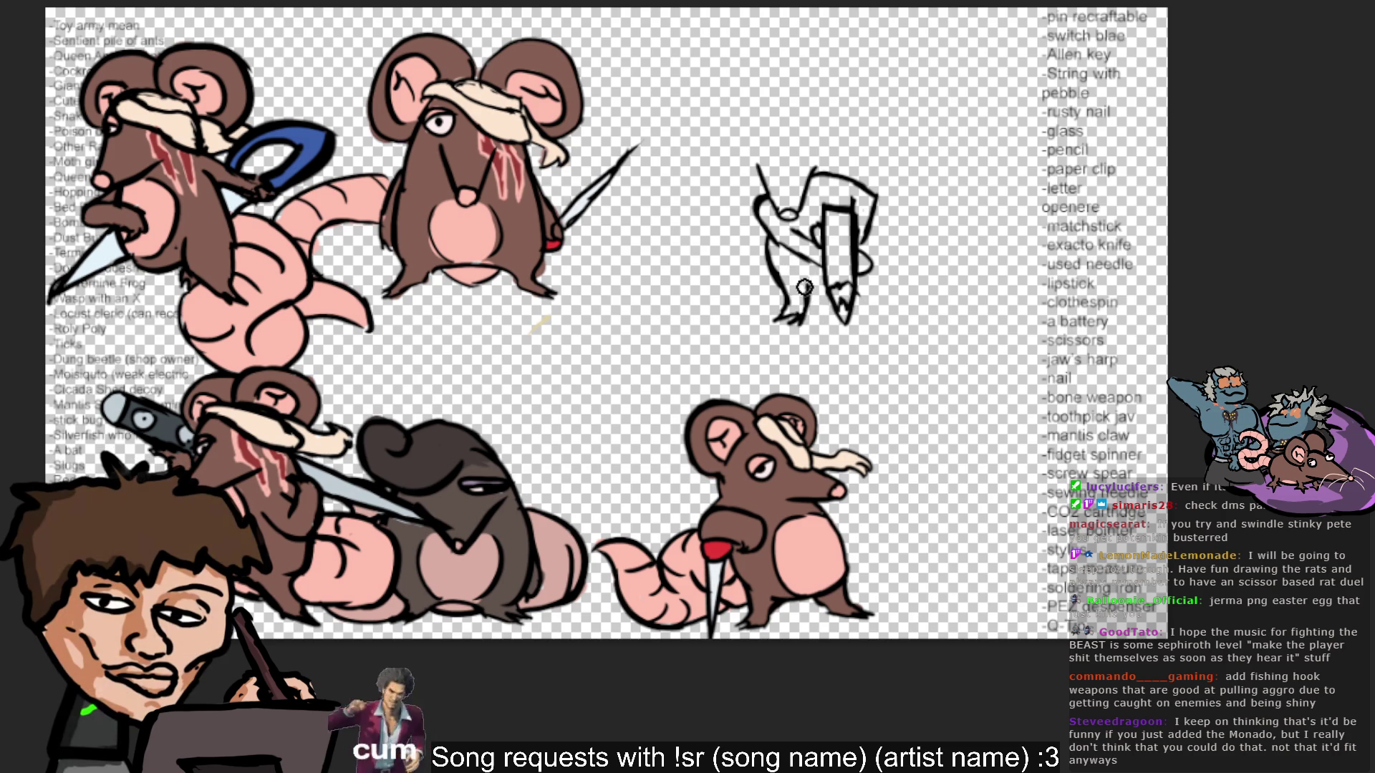
mouse_move(845, 312)
mouse_down()
mouse_move(879, 323)
mouse_move(869, 329)
mouse_move(861, 301)
mouse_up()
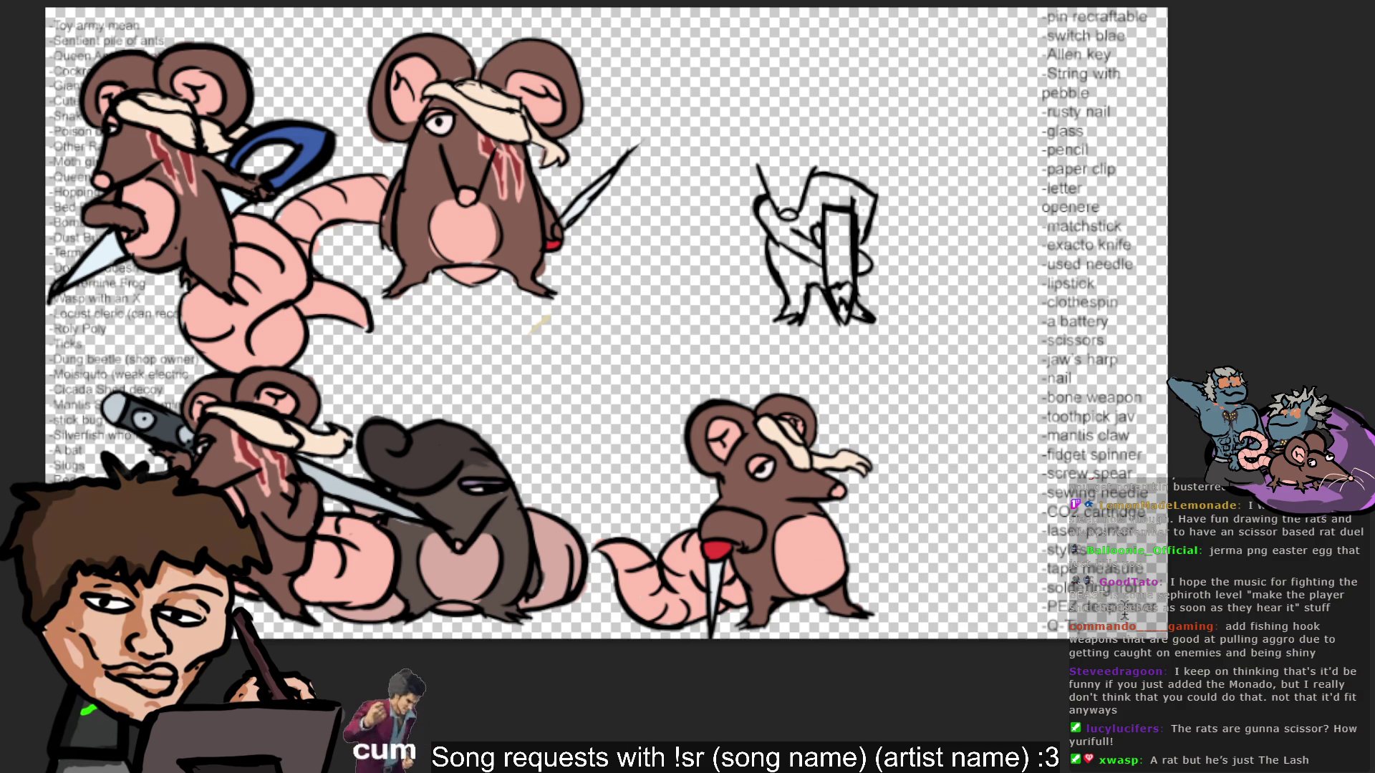
click(1139, 617)
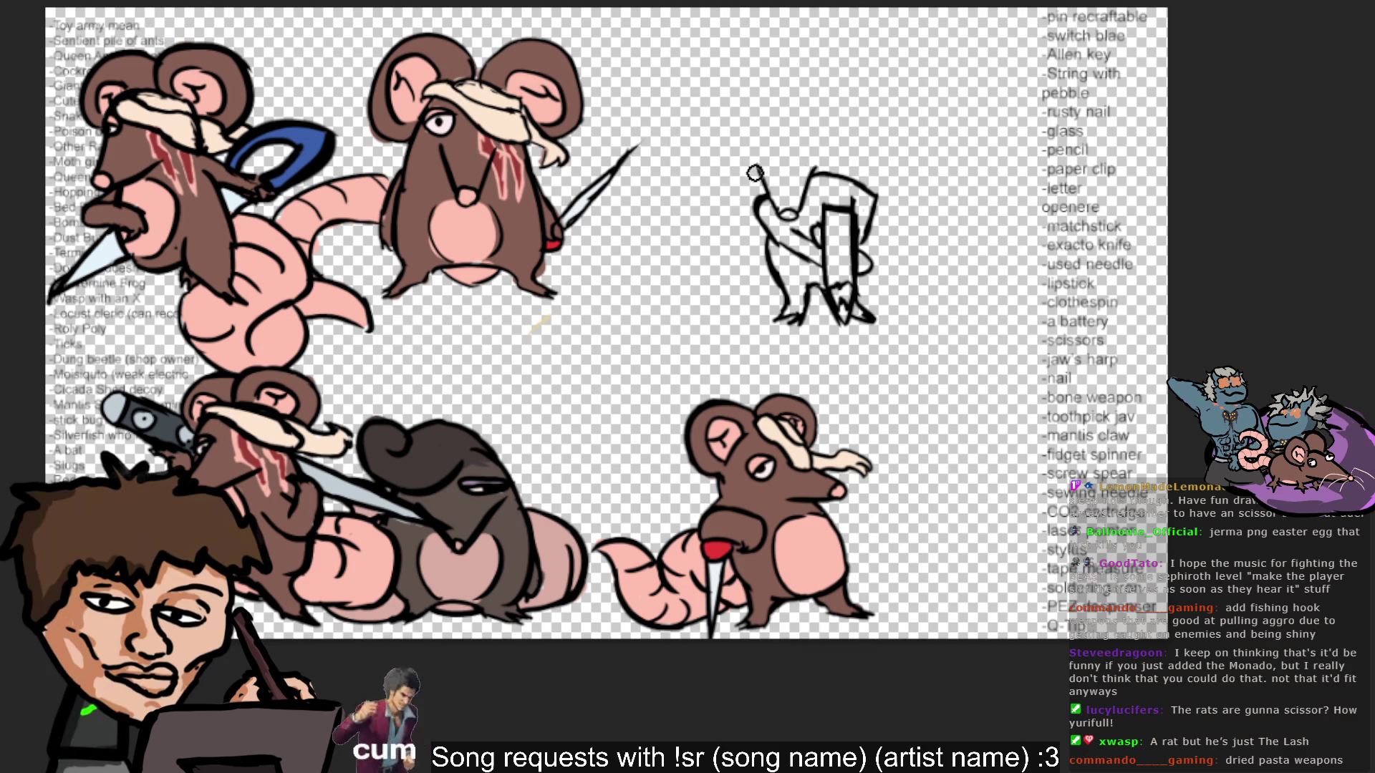
mouse_move(755, 178)
mouse_down()
mouse_move(757, 133)
mouse_move(811, 129)
mouse_move(824, 179)
mouse_up()
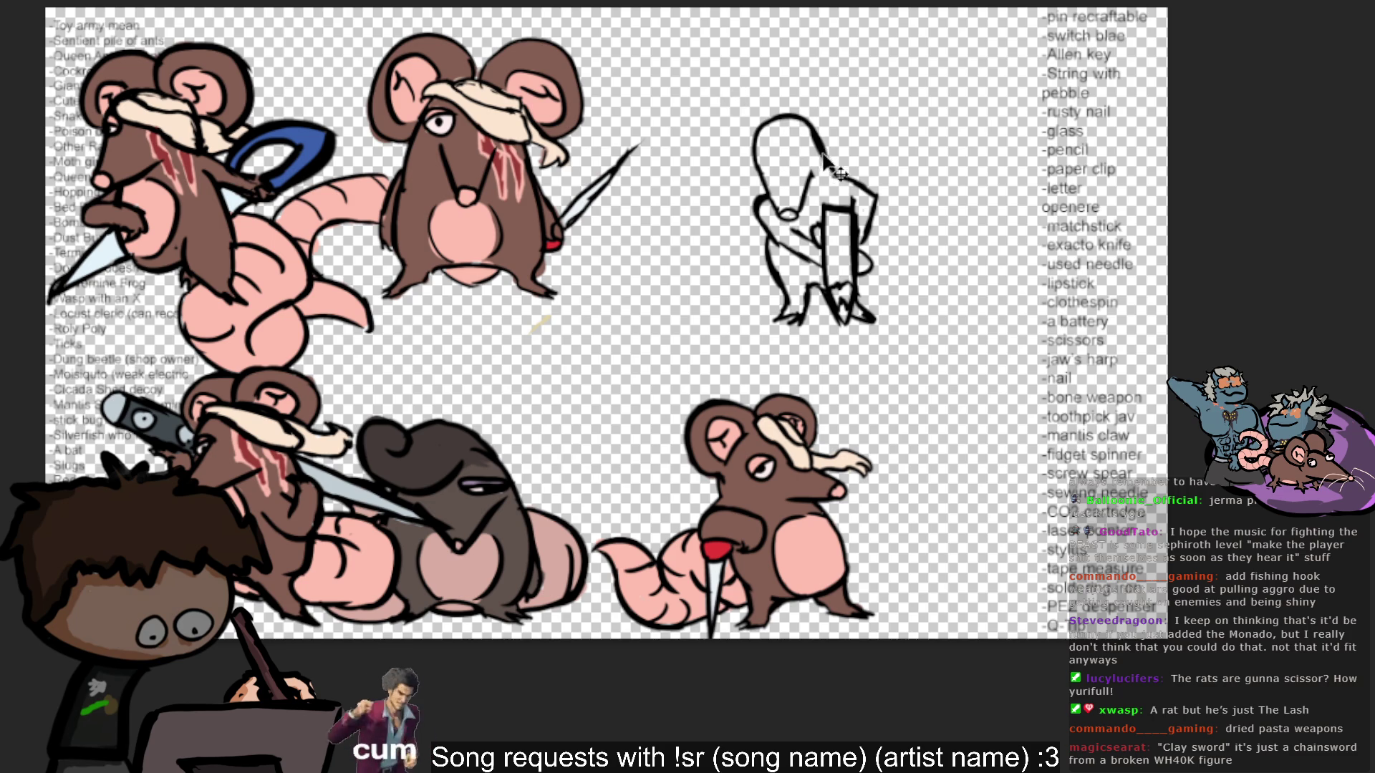
Draw the rat's head and snout outline with a band detail at the top right.
mouse_move(756, 118)
mouse_down()
mouse_move(845, 152)
mouse_move(805, 168)
mouse_move(763, 149)
mouse_up()
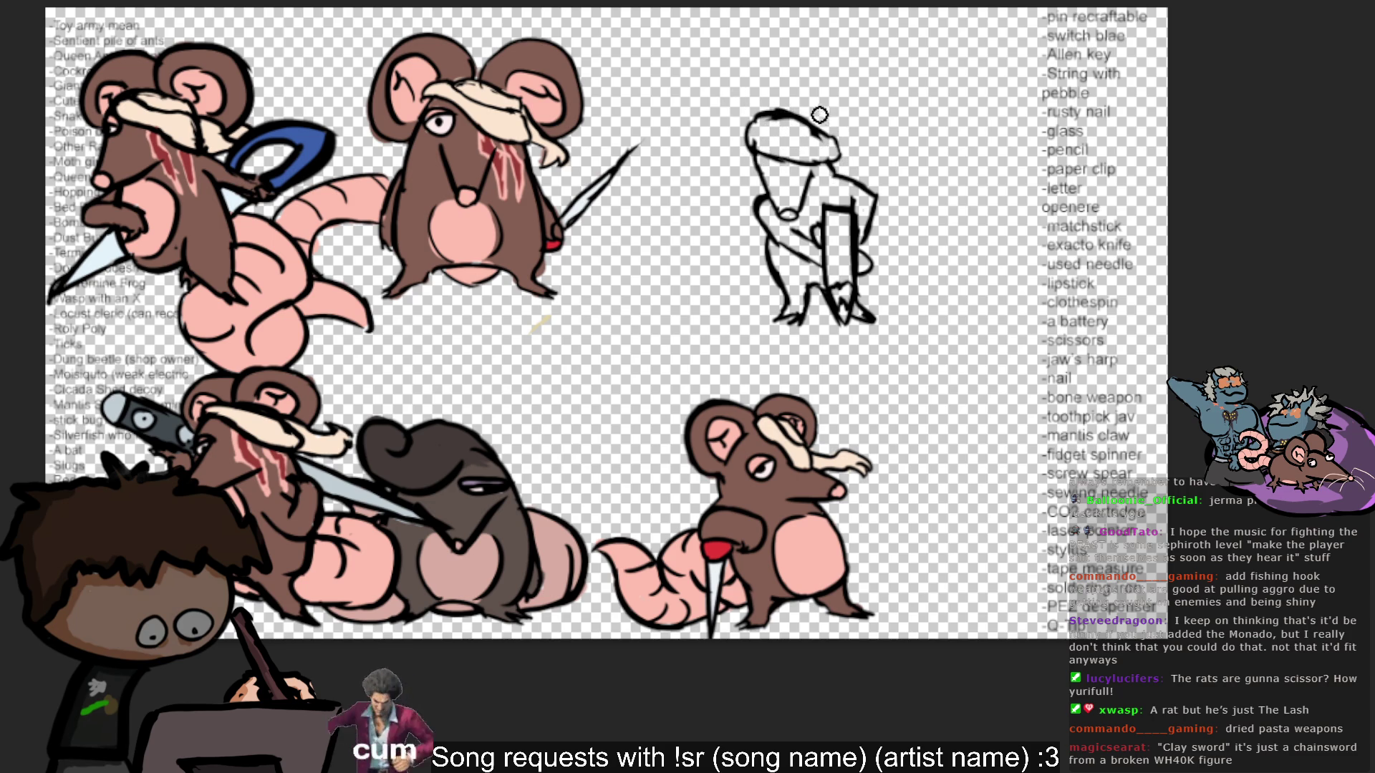
drag(825, 131, 852, 151)
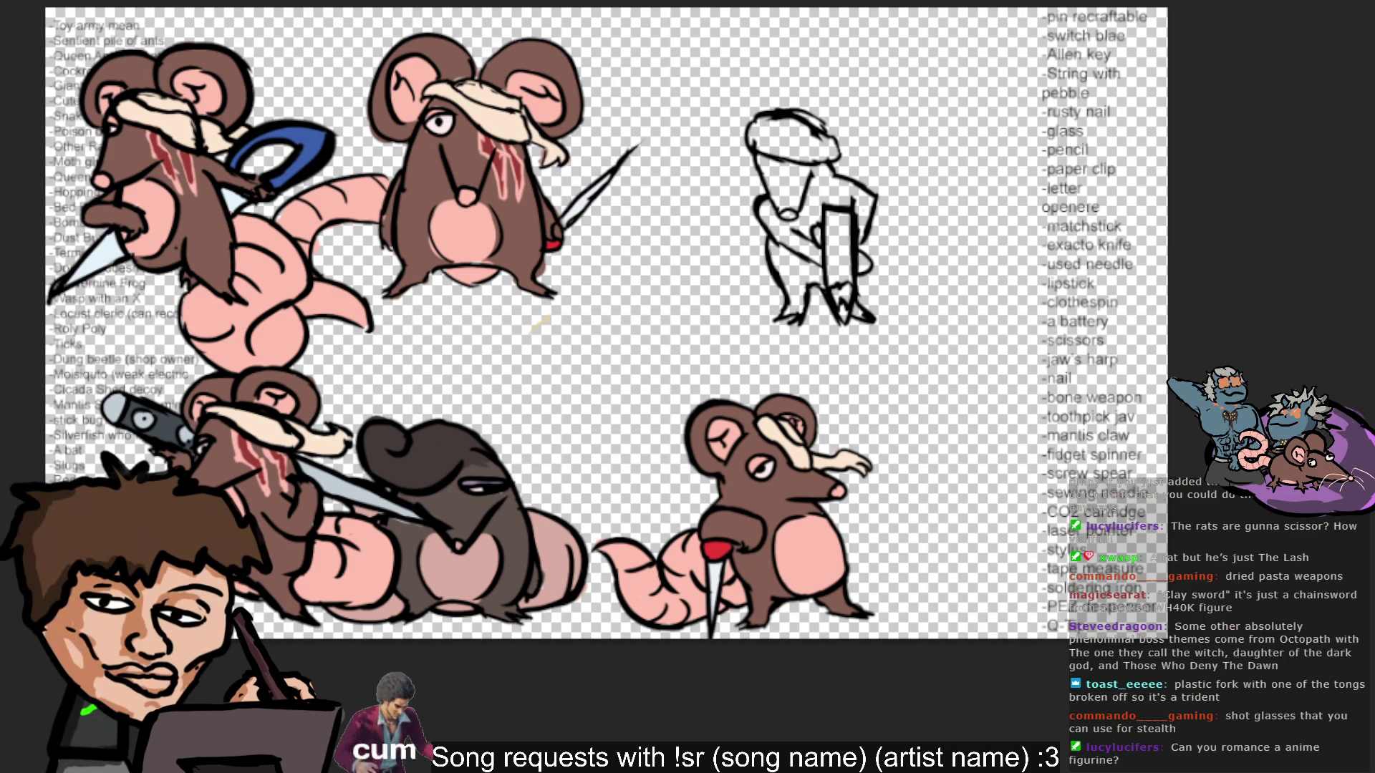
click(1092, 322)
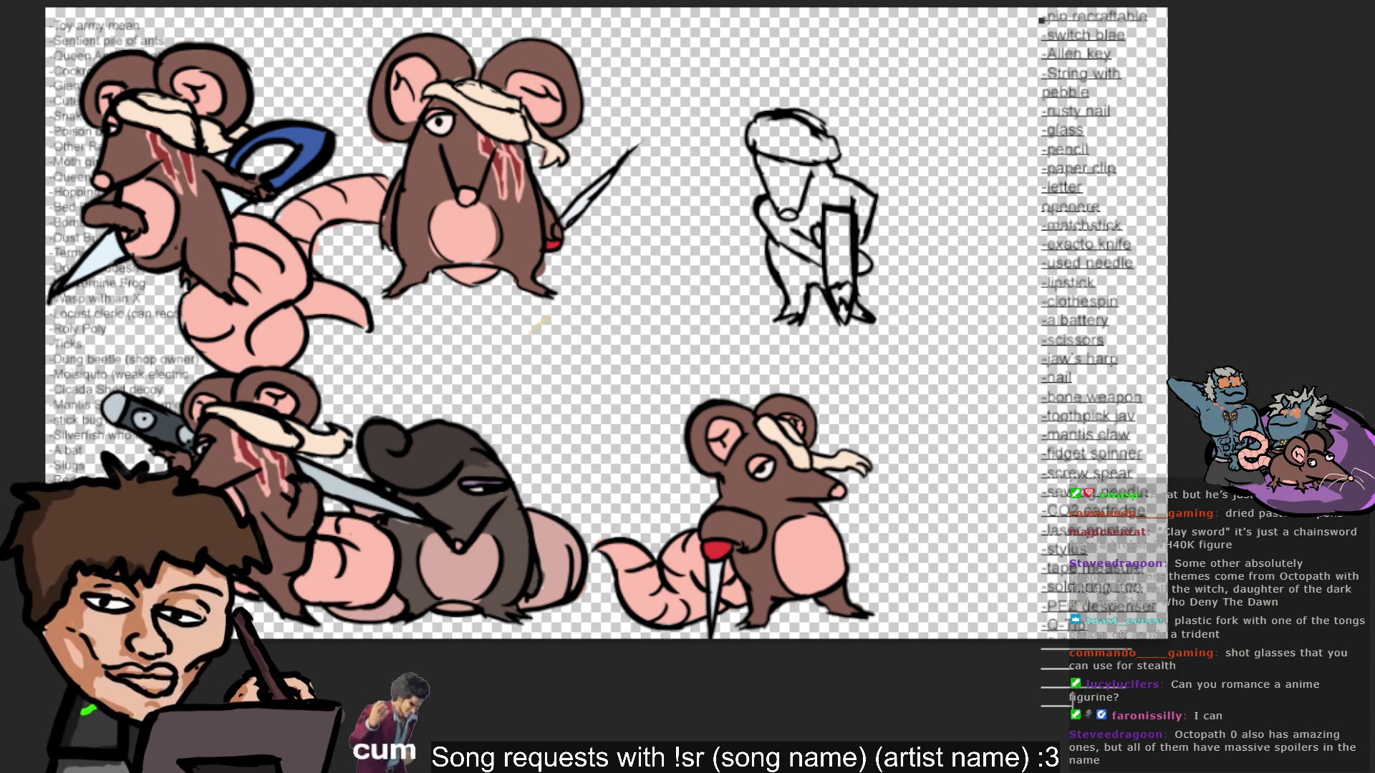
Stretch the weapon word list taller, shift it slightly right and commit the transform.
key(ctrl+t)
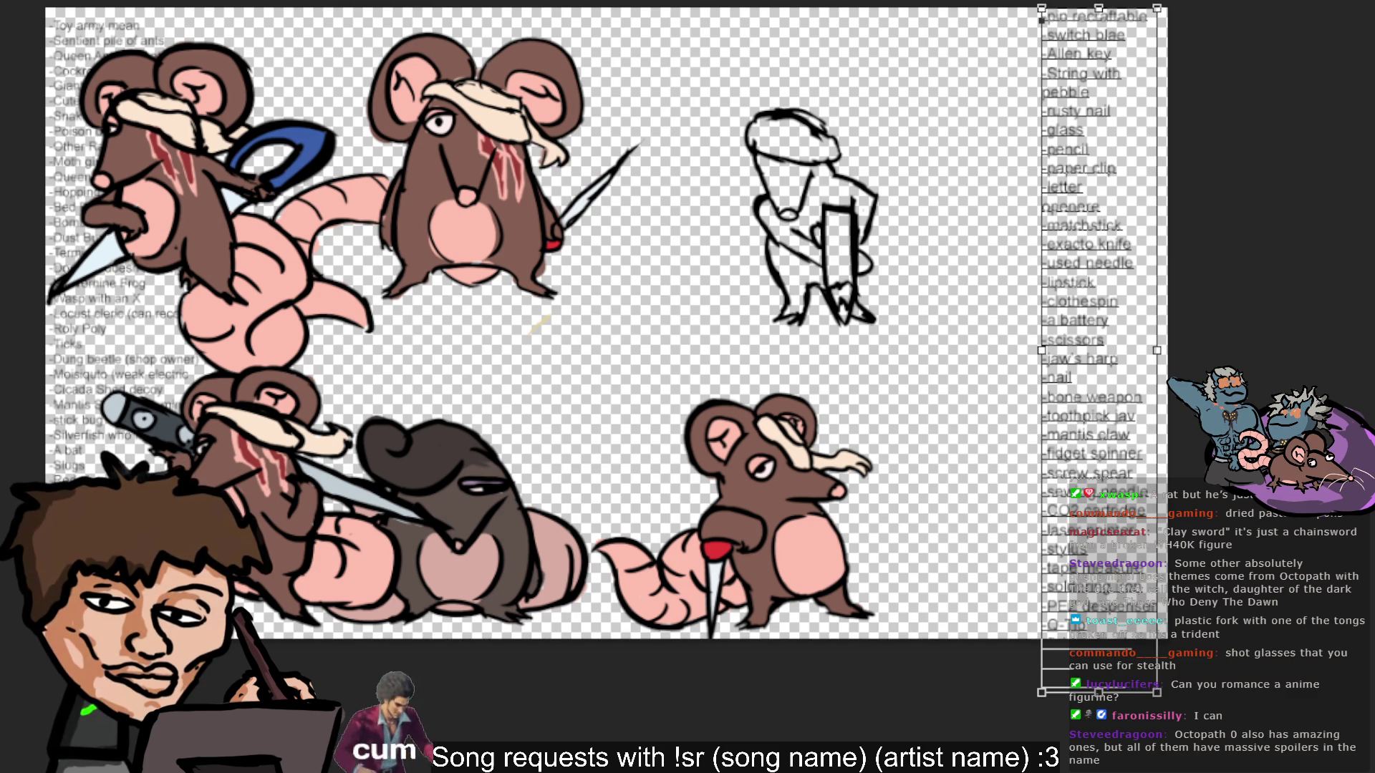
key(Return)
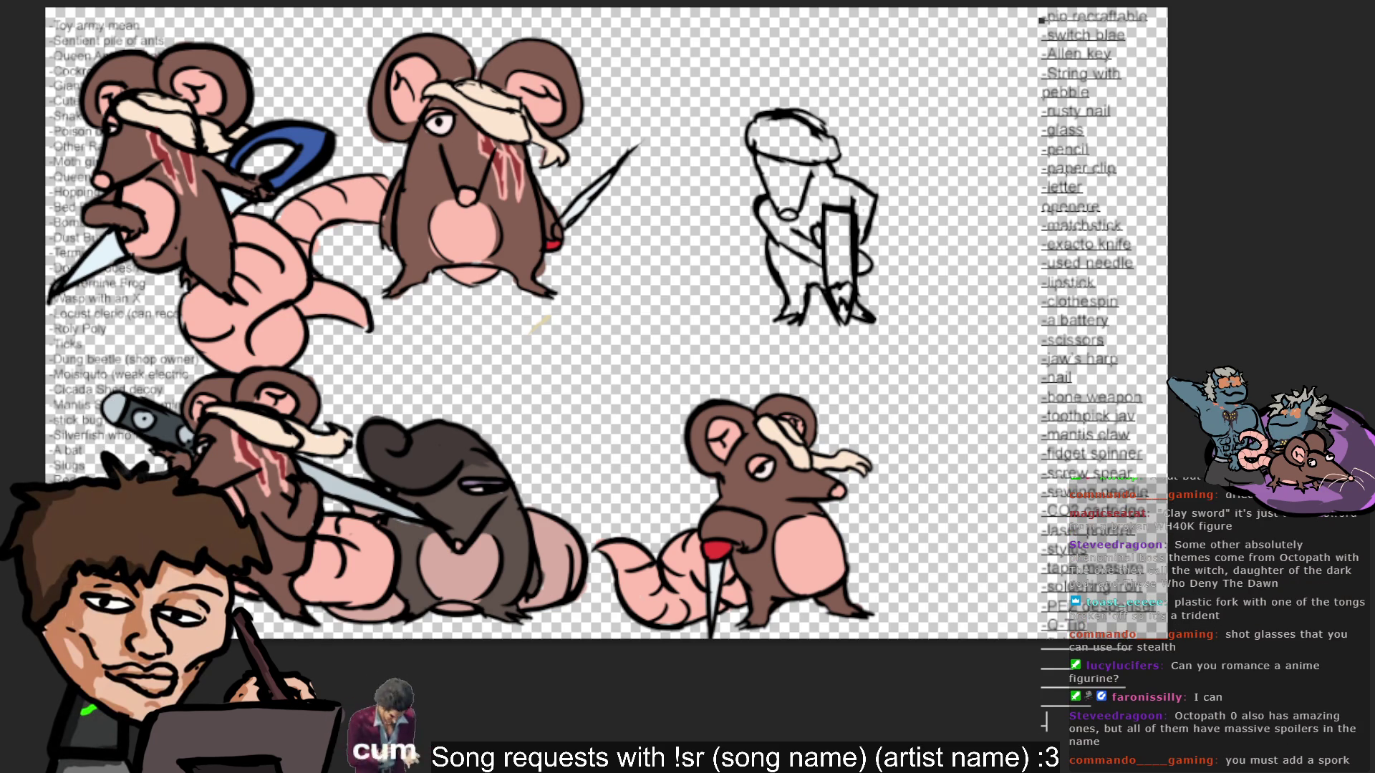
key(Escape)
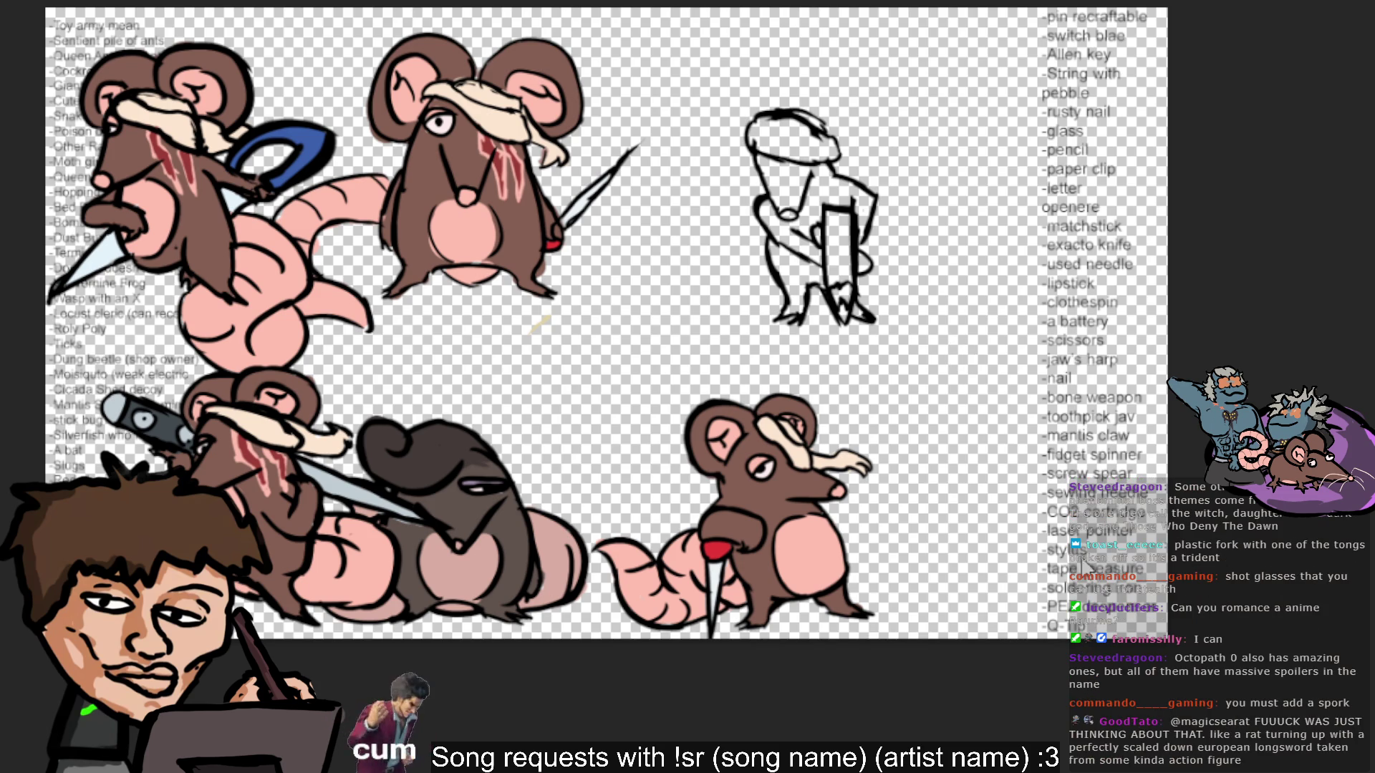
key(ctrl+z)
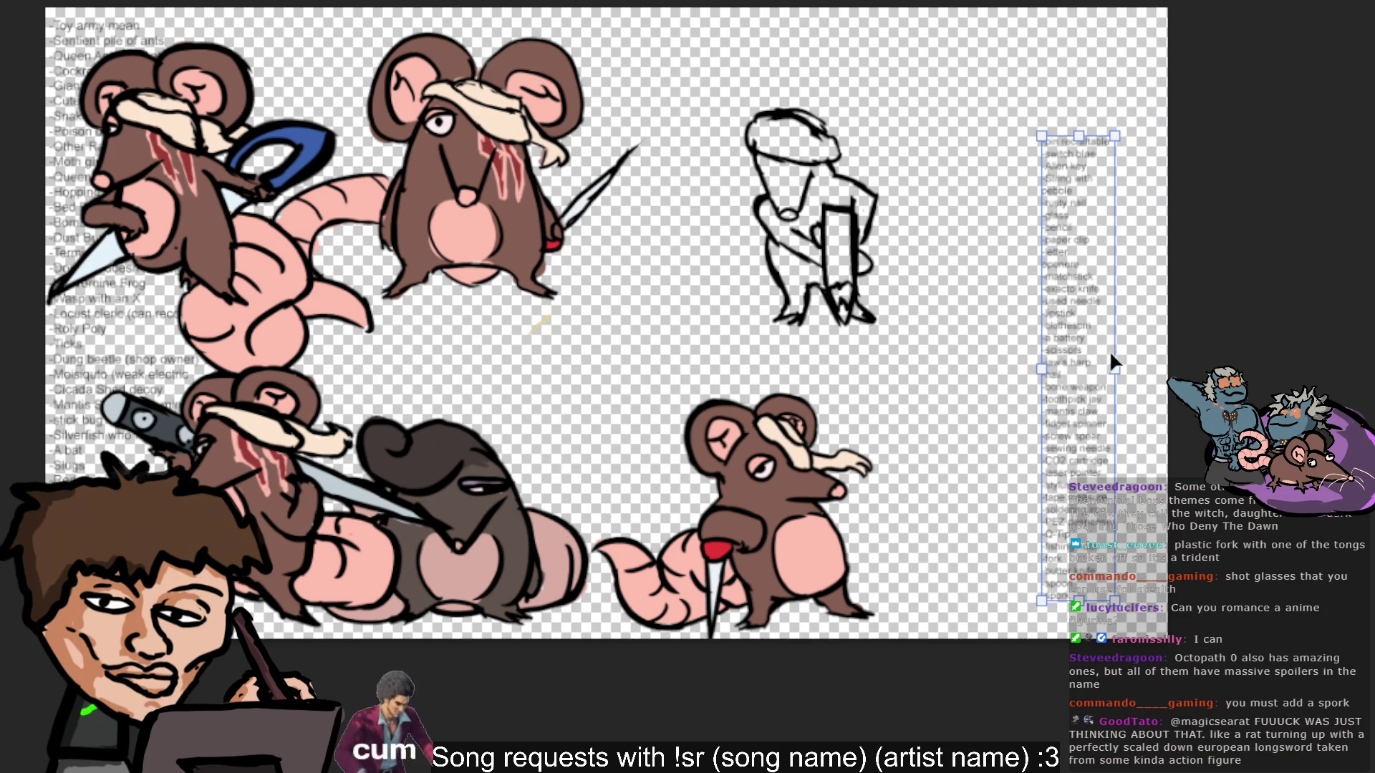
mouse_move(1127, 352)
mouse_down()
mouse_move(1139, 338)
mouse_move(1120, 302)
mouse_move(1141, 327)
mouse_up()
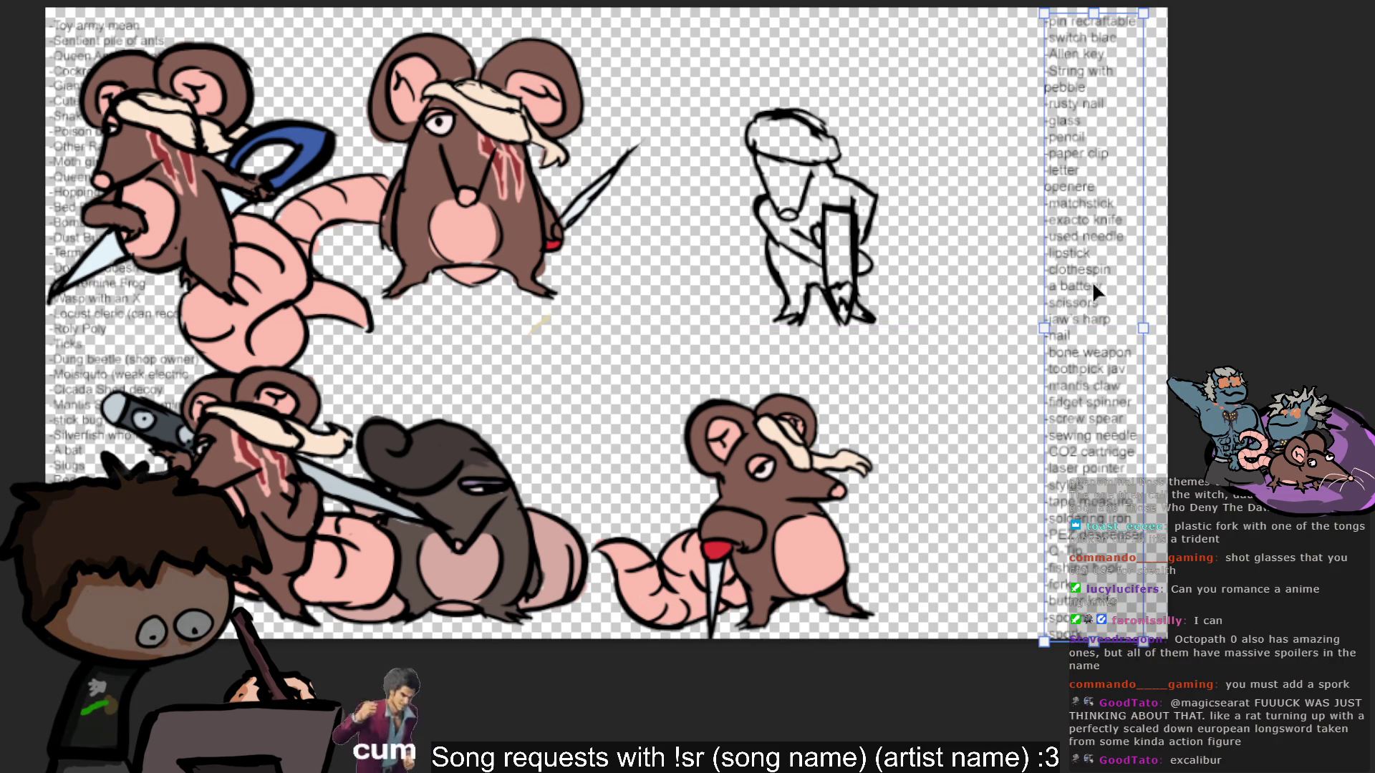
drag(1089, 284, 1098, 283)
key(Return)
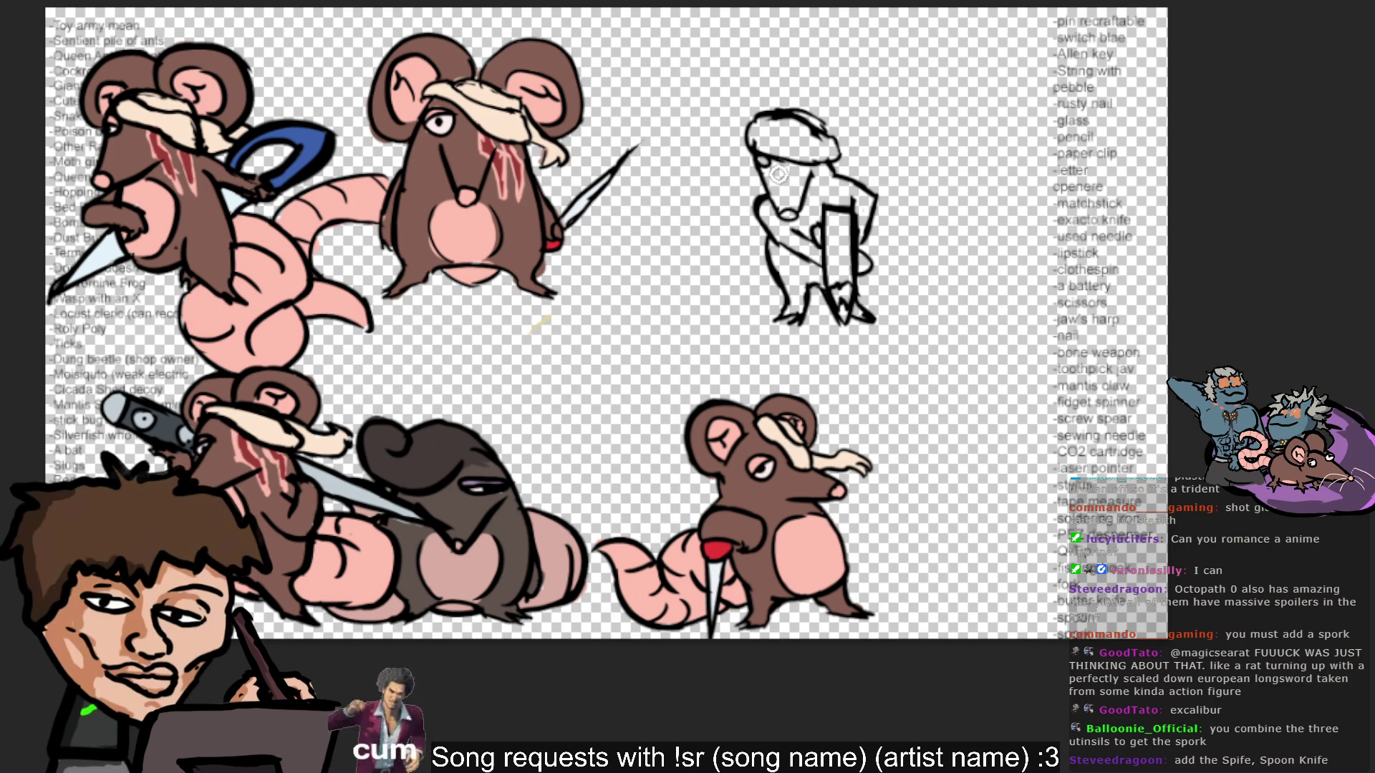
Draw a tail running right from the rat that loops up and curls out rightward.
mouse_move(855, 297)
mouse_down()
mouse_move(900, 292)
mouse_move(873, 272)
mouse_up()
key(ctrl+z)
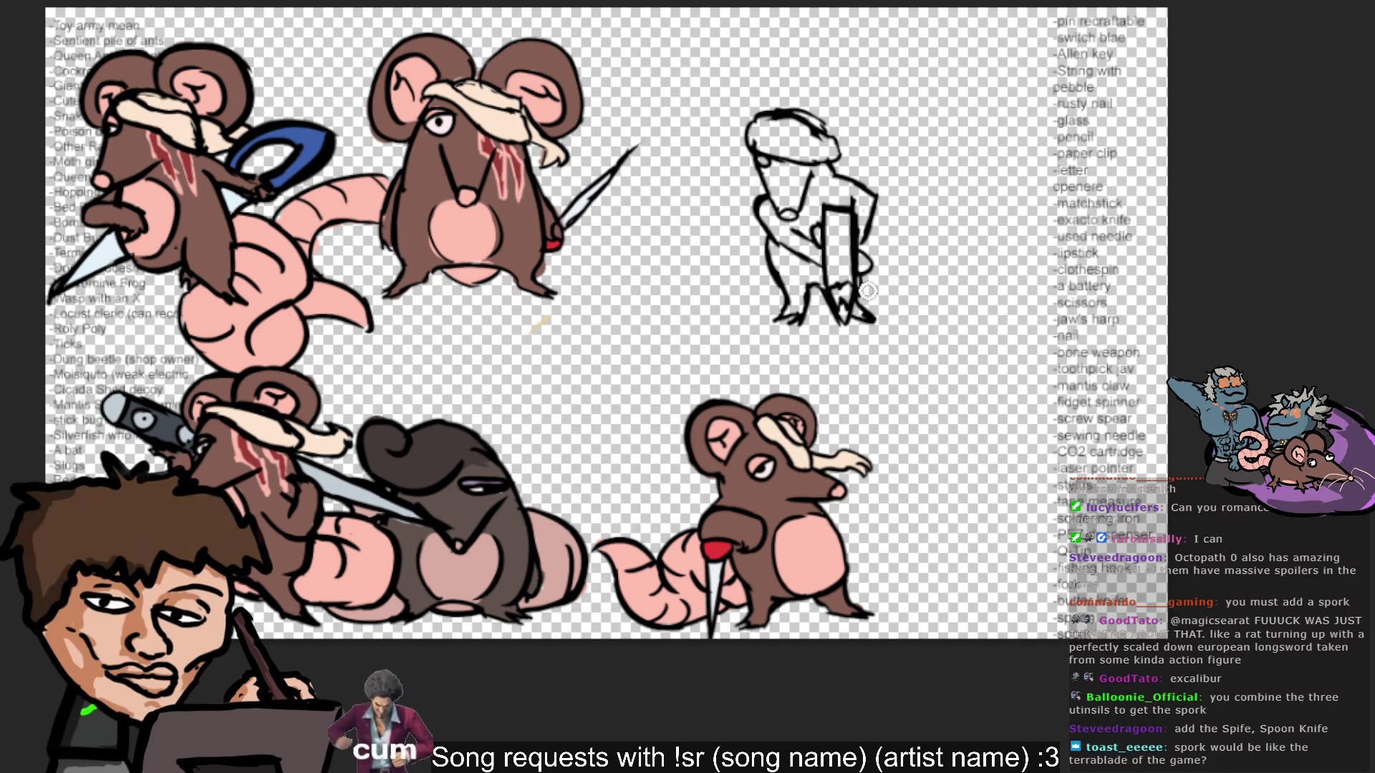
drag(855, 294, 908, 290)
drag(887, 227, 913, 286)
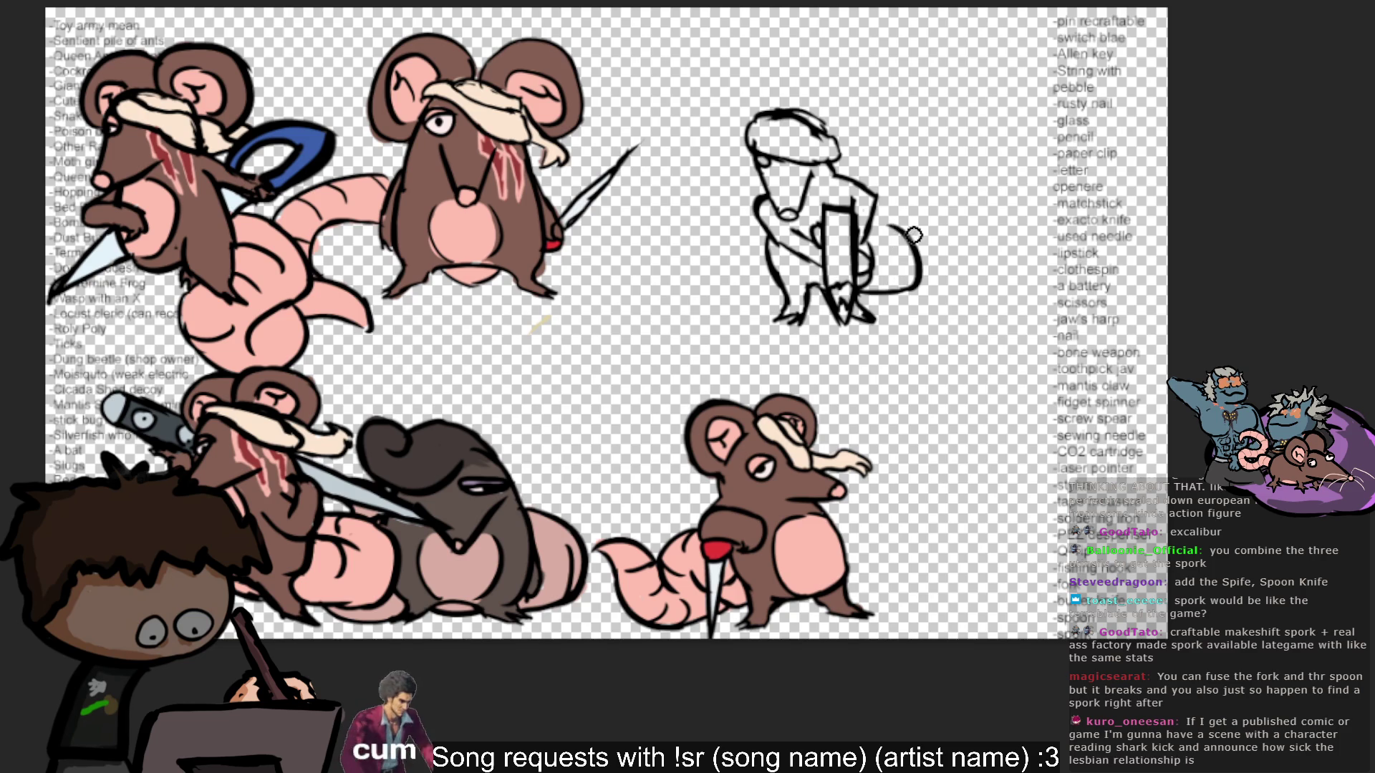
drag(886, 227, 924, 273)
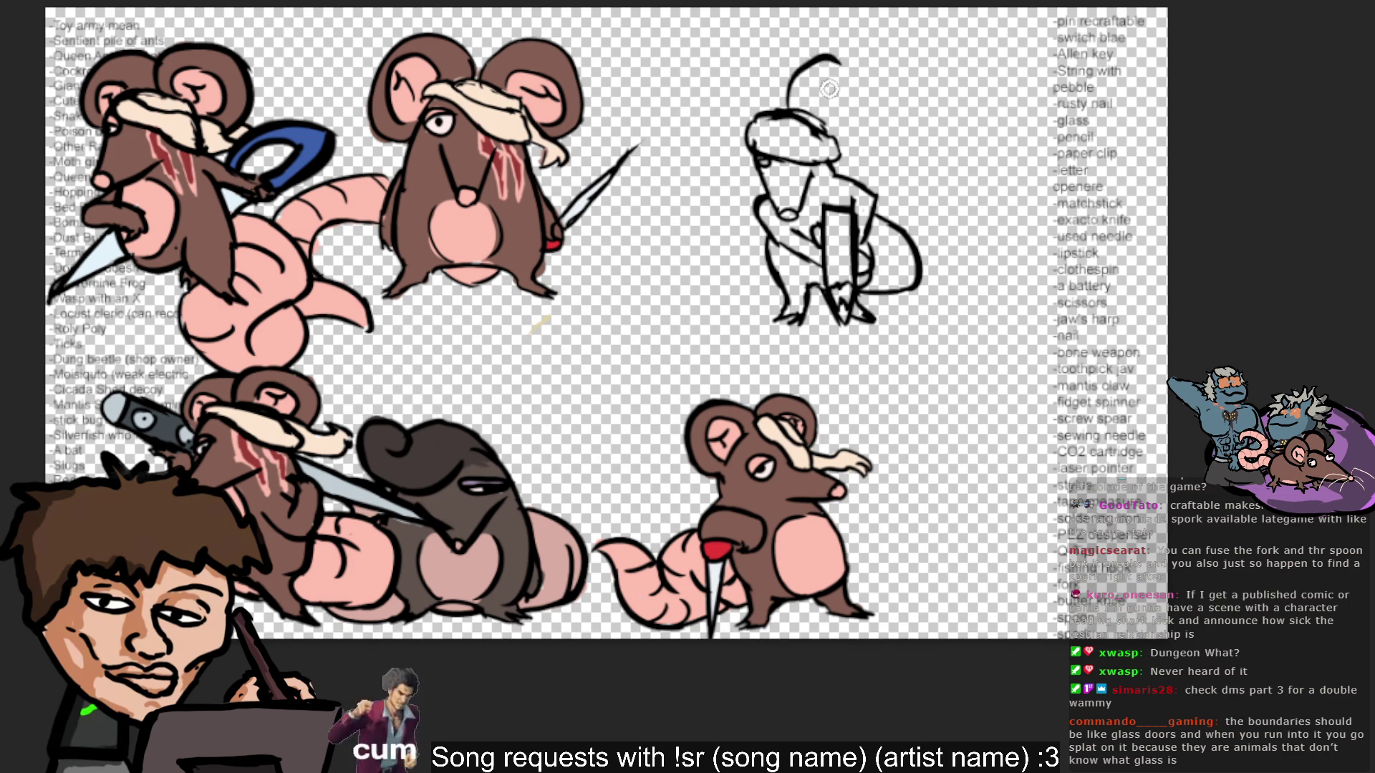
Draw a rounded ear outline above the sketch head, retrying the arc several times.
drag(801, 113, 847, 99)
key(ctrl+z)
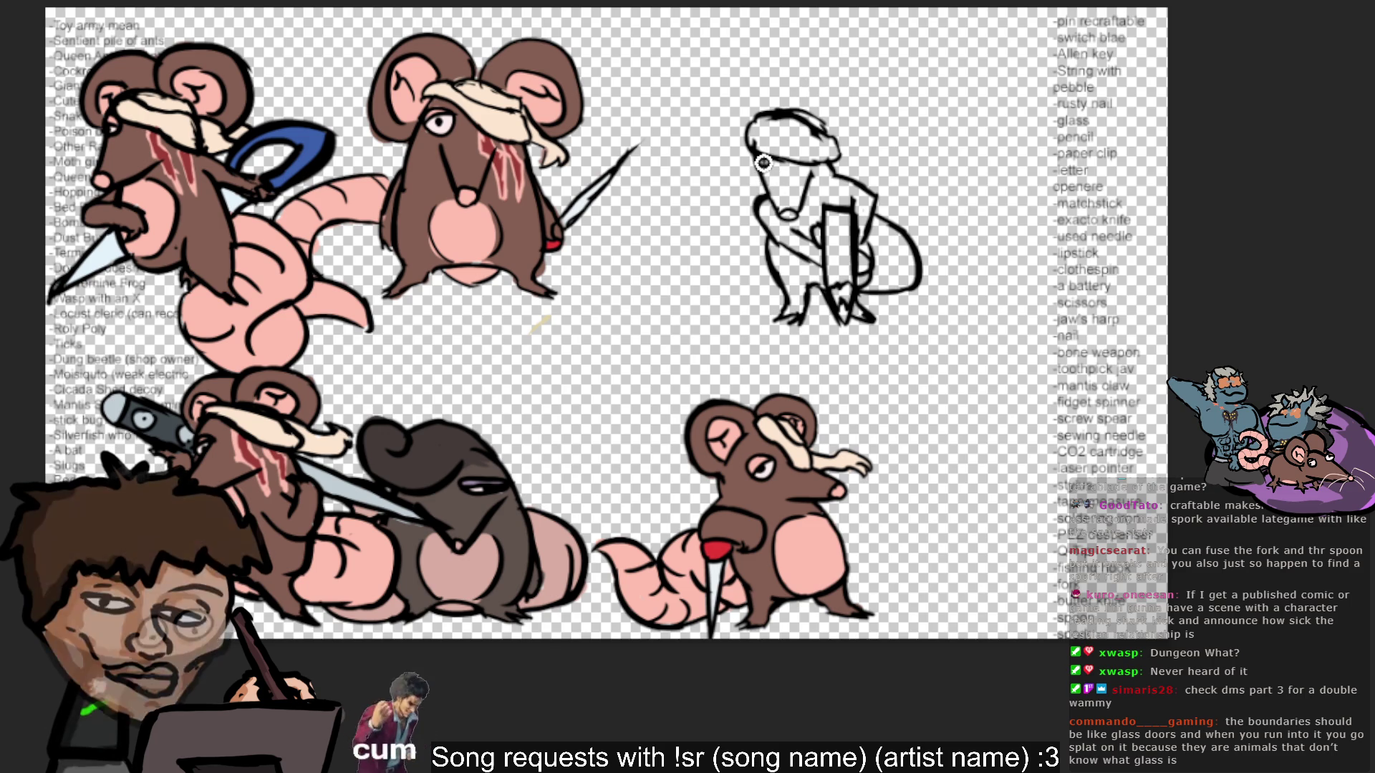
mouse_move(788, 115)
mouse_down()
mouse_move(859, 72)
mouse_move(853, 147)
mouse_up()
key(ctrl+z)
mouse_move(789, 109)
mouse_down()
mouse_move(840, 91)
mouse_move(849, 161)
mouse_up()
key(ctrl+z)
Refine the ear's right side, add an inner curl and a contour down the head's left.
drag(827, 79, 853, 143)
key(ctrl+z)
drag(831, 79, 856, 143)
key(ctrl+z)
drag(837, 81, 863, 140)
key(ctrl+z)
drag(838, 81, 812, 136)
key(ctrl+z)
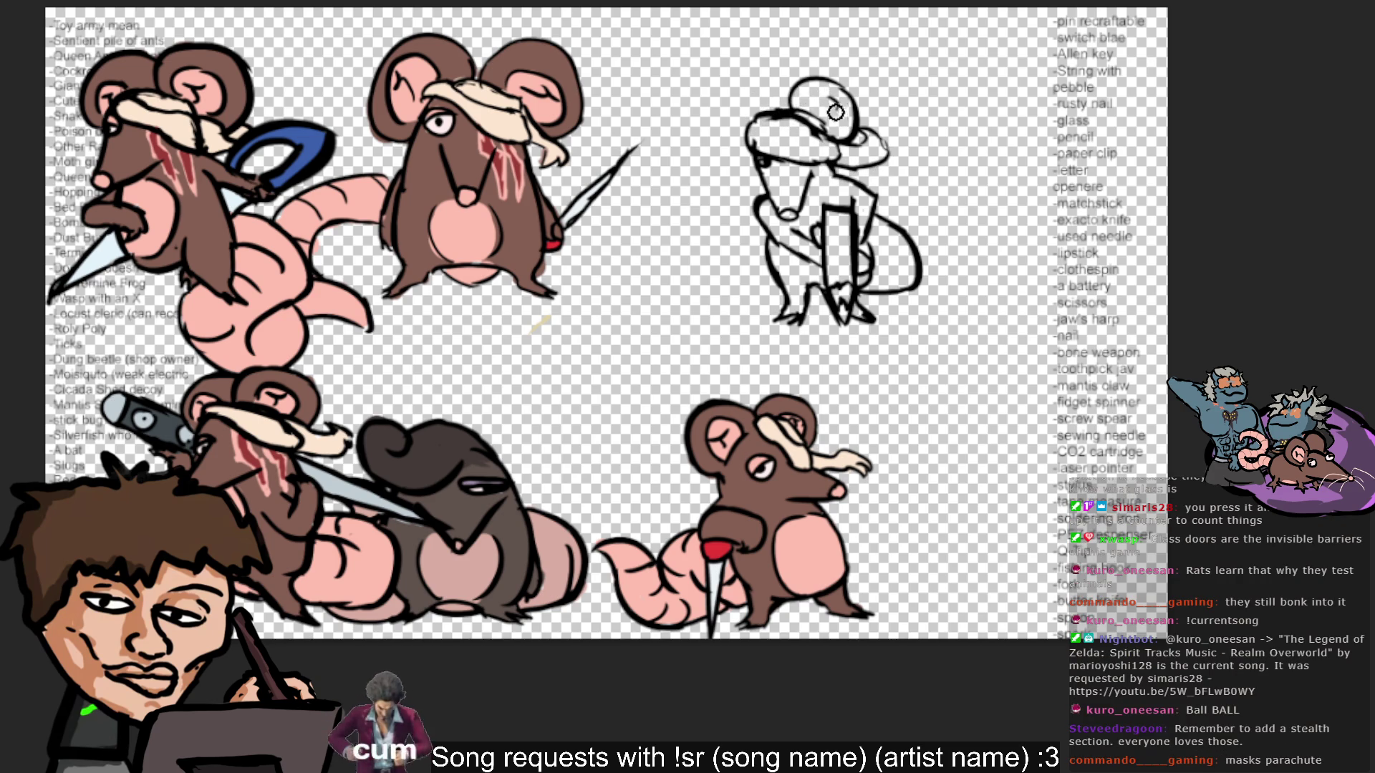
mouse_move(835, 99)
mouse_down()
mouse_move(821, 116)
mouse_move(836, 130)
mouse_up()
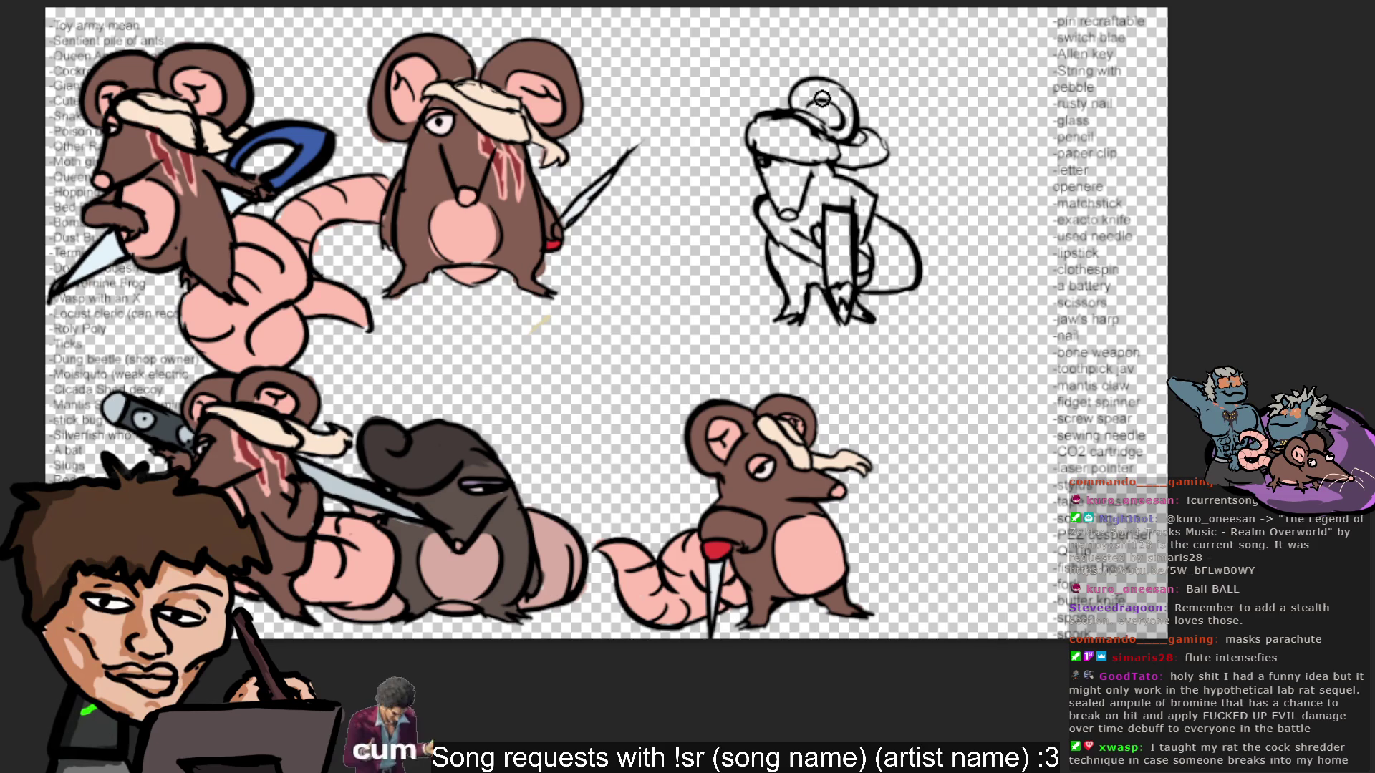
drag(754, 170, 761, 101)
Retry the contour down the left side of the sketch head several times.
key(ctrl+z)
drag(755, 168, 782, 100)
key(ctrl+z)
drag(755, 171, 782, 104)
key(ctrl+z)
drag(756, 165, 780, 100)
key(ctrl+z)
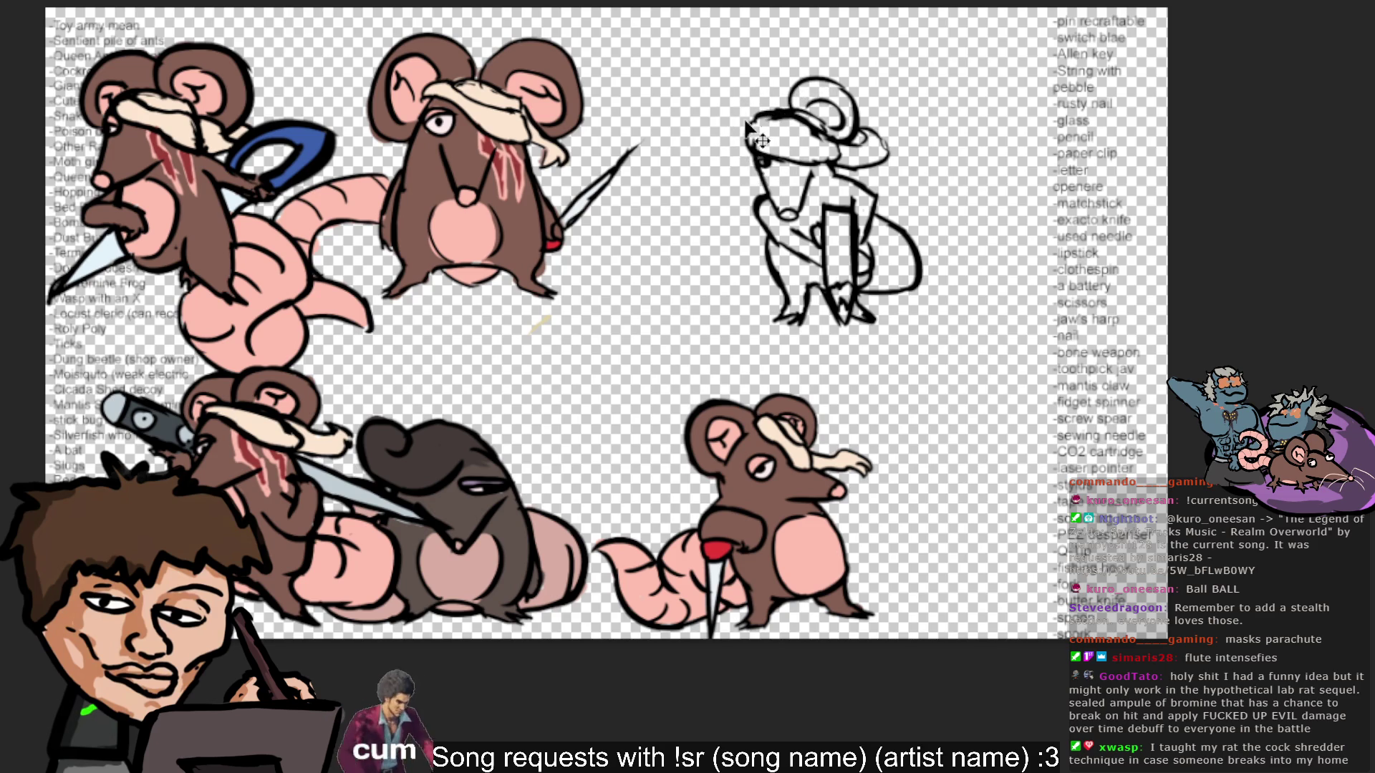
mouse_move(753, 170)
mouse_down()
mouse_move(756, 93)
mouse_move(741, 154)
mouse_up()
key(ctrl+z)
Loop a second rounded ear outline over the head's left and top.
key(ctrl+z)
key(ctrl+z)
drag(777, 86, 741, 154)
key(ctrl+z)
drag(773, 108, 732, 81)
key(ctrl+z)
drag(748, 152, 741, 80)
key(ctrl+z)
drag(748, 152, 743, 79)
key(ctrl+z)
drag(748, 152, 774, 96)
key(ctrl+z)
drag(748, 152, 785, 113)
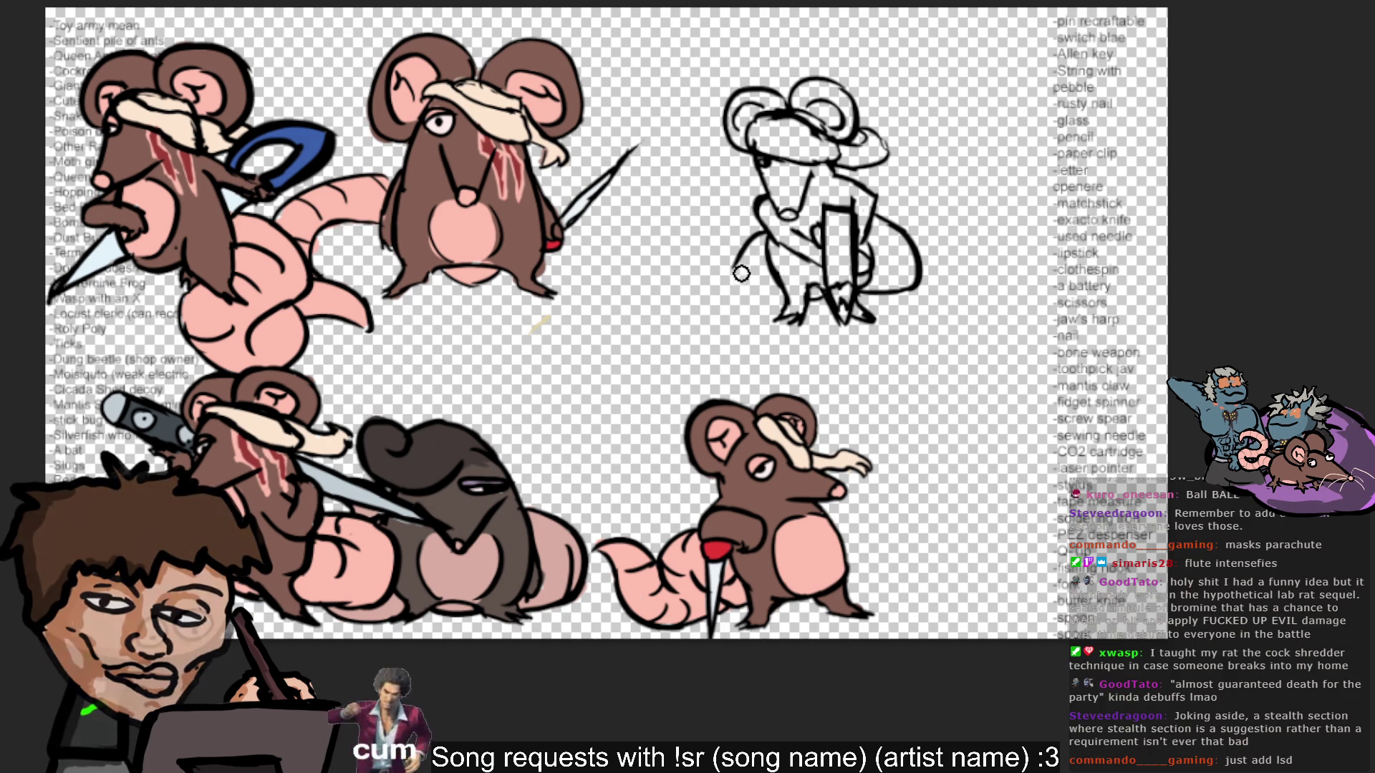
Draw a tall curve rising at the rat's lower left, replacing several undone attempts.
mouse_move(757, 229)
mouse_down()
mouse_move(715, 262)
mouse_move(737, 265)
mouse_up()
key(ctrl+z)
key(ctrl+z)
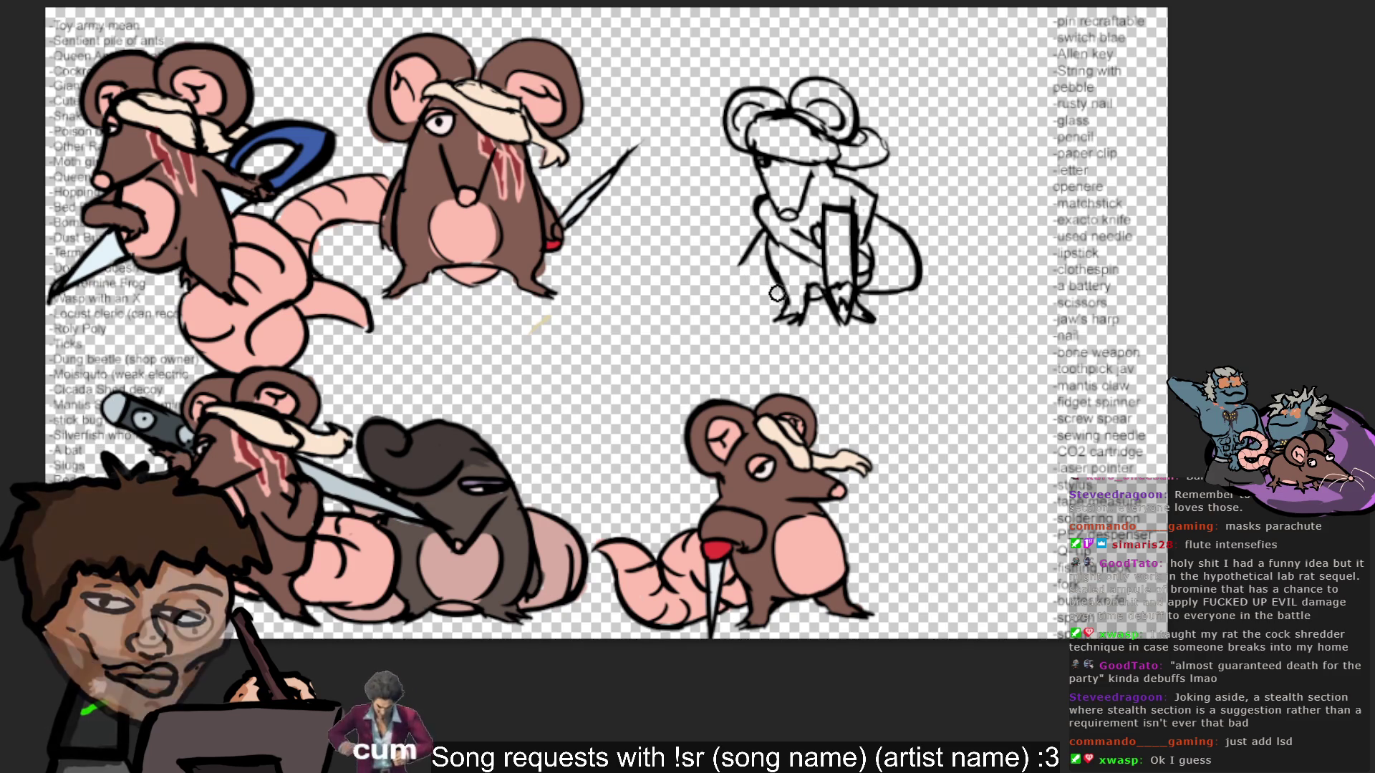
key(ctrl+z)
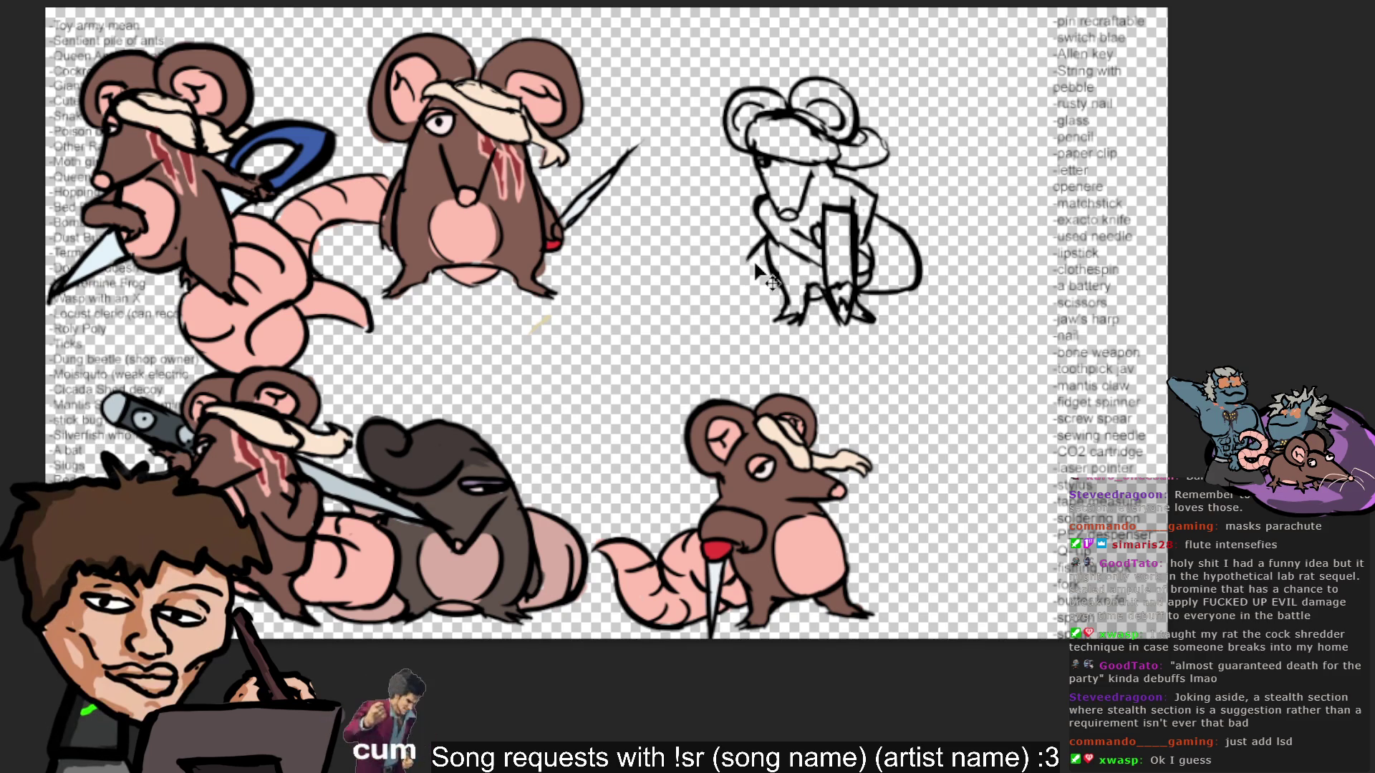
drag(758, 306, 736, 238)
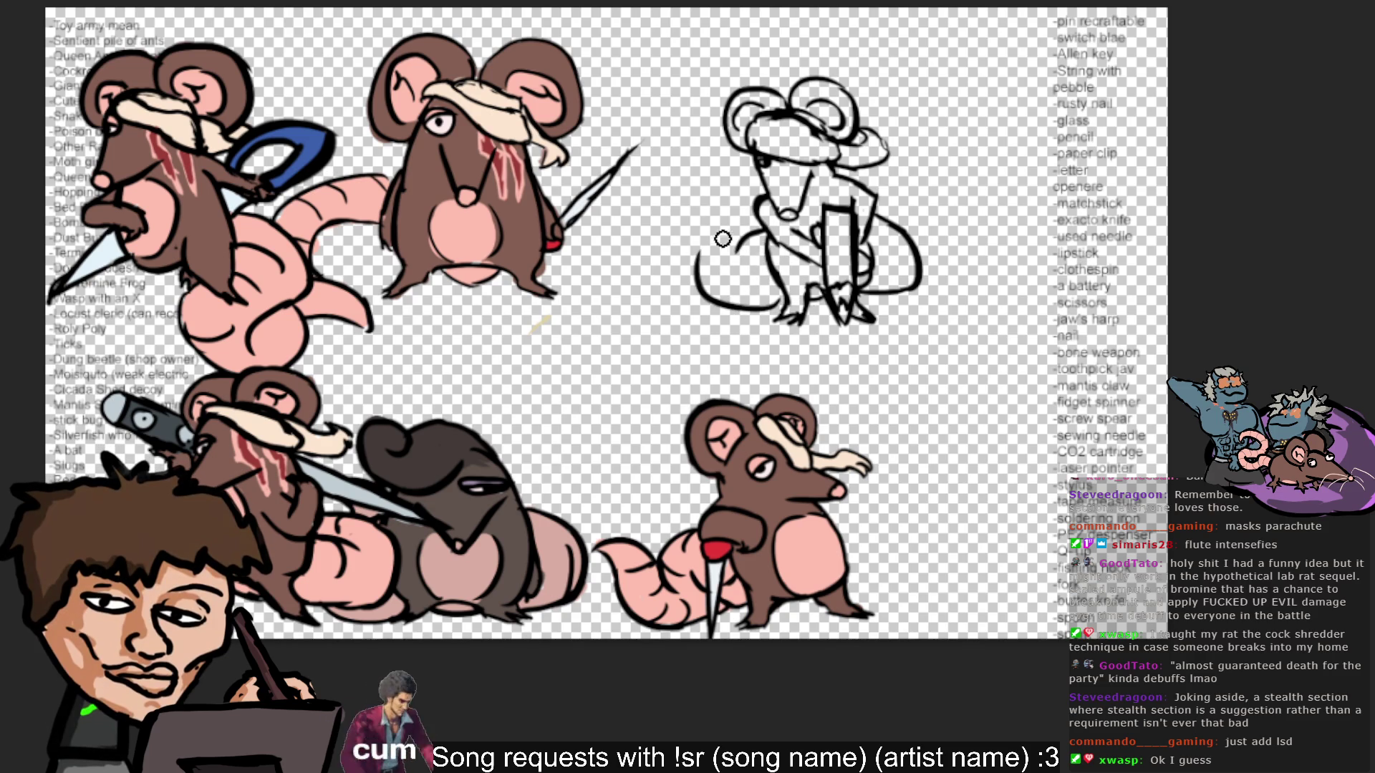
key(ctrl+z)
drag(788, 305, 691, 270)
key(ctrl+z)
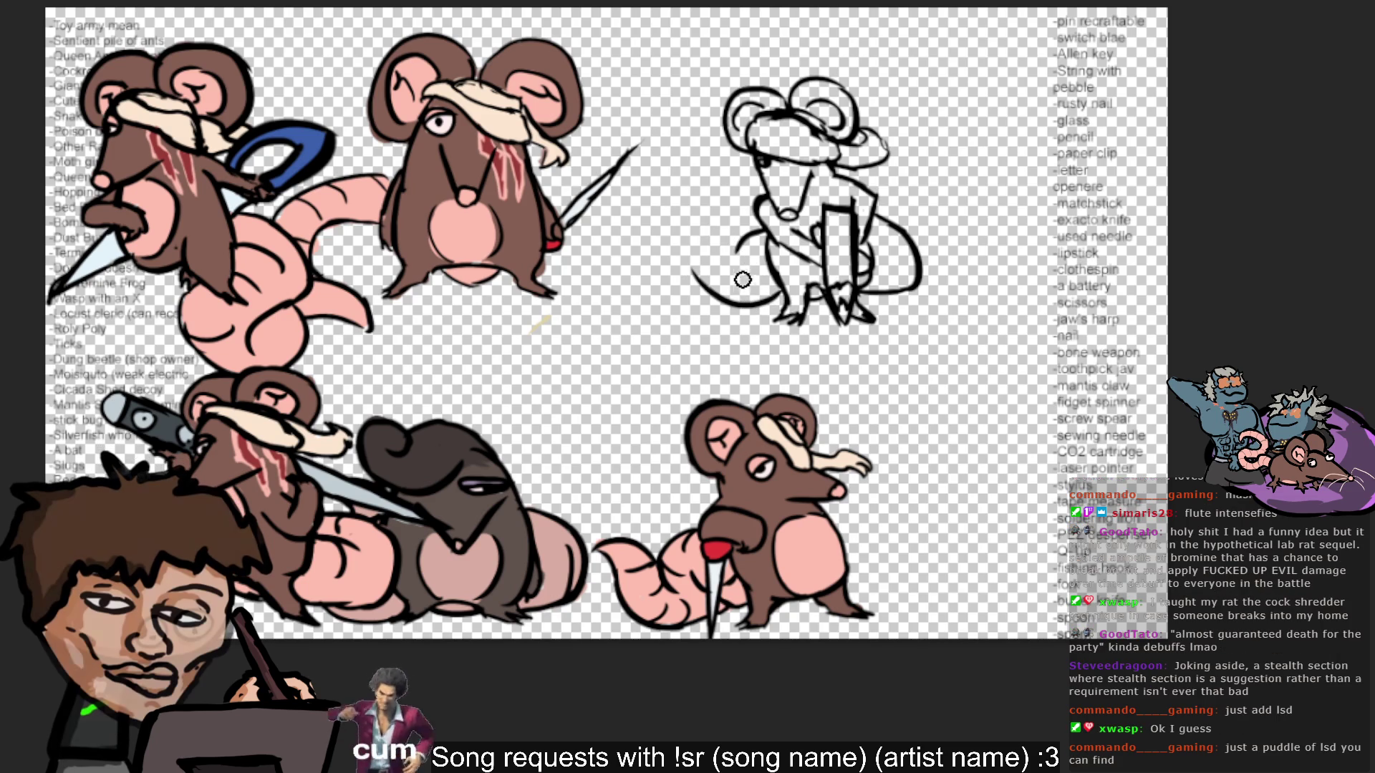
key(ctrl+z)
mouse_move(750, 307)
mouse_down()
mouse_move(692, 239)
mouse_move(698, 204)
mouse_move(755, 197)
mouse_move(766, 215)
mouse_up()
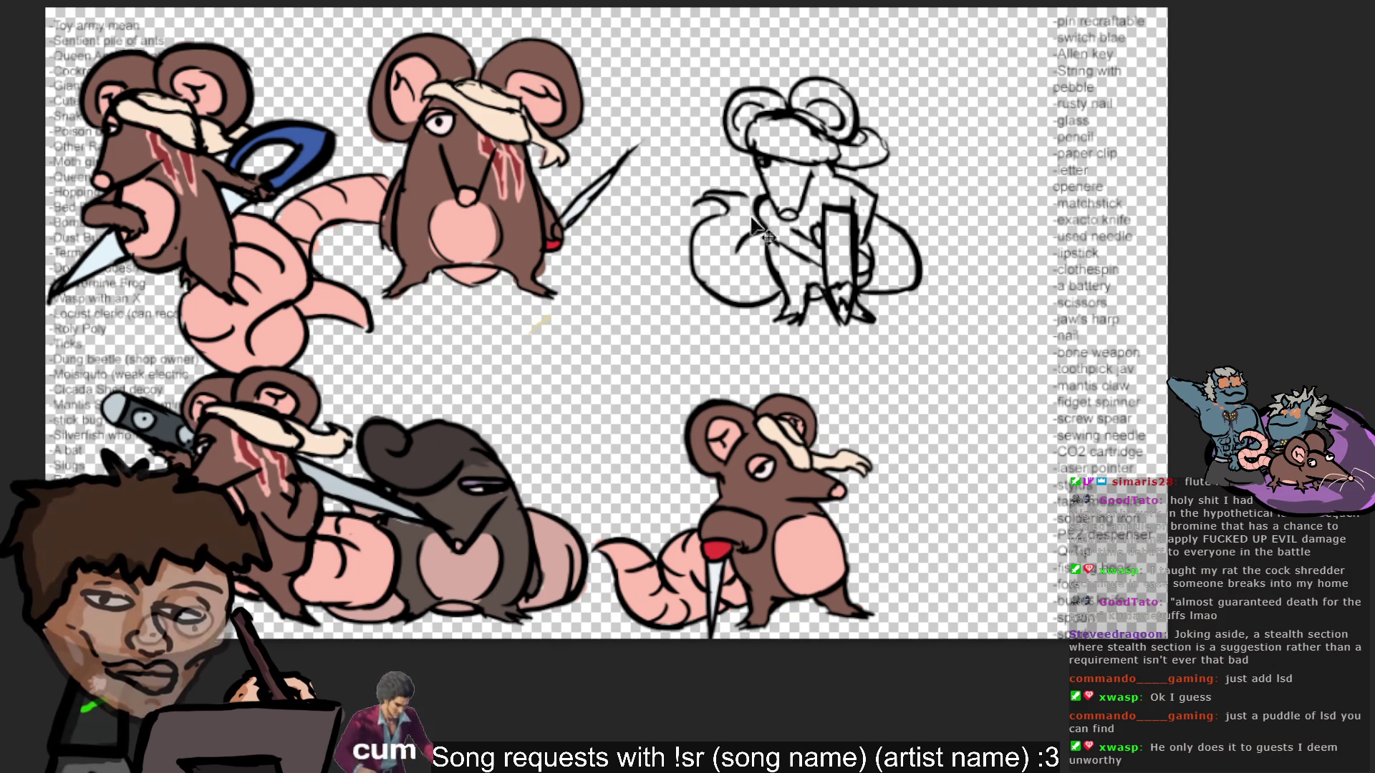
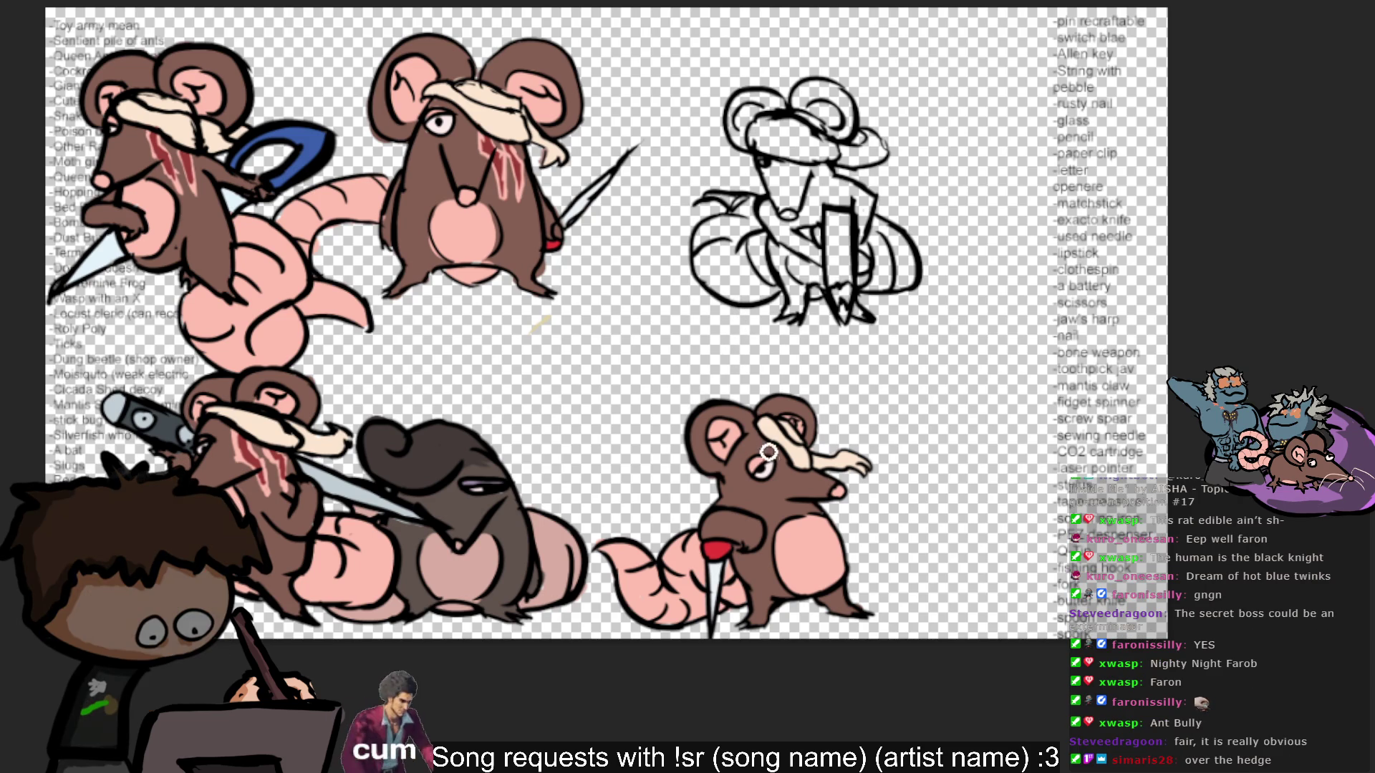
Sample the brown fur colour and brush it over the sketch rat's body, leg and head.
ctrl+click(754, 503)
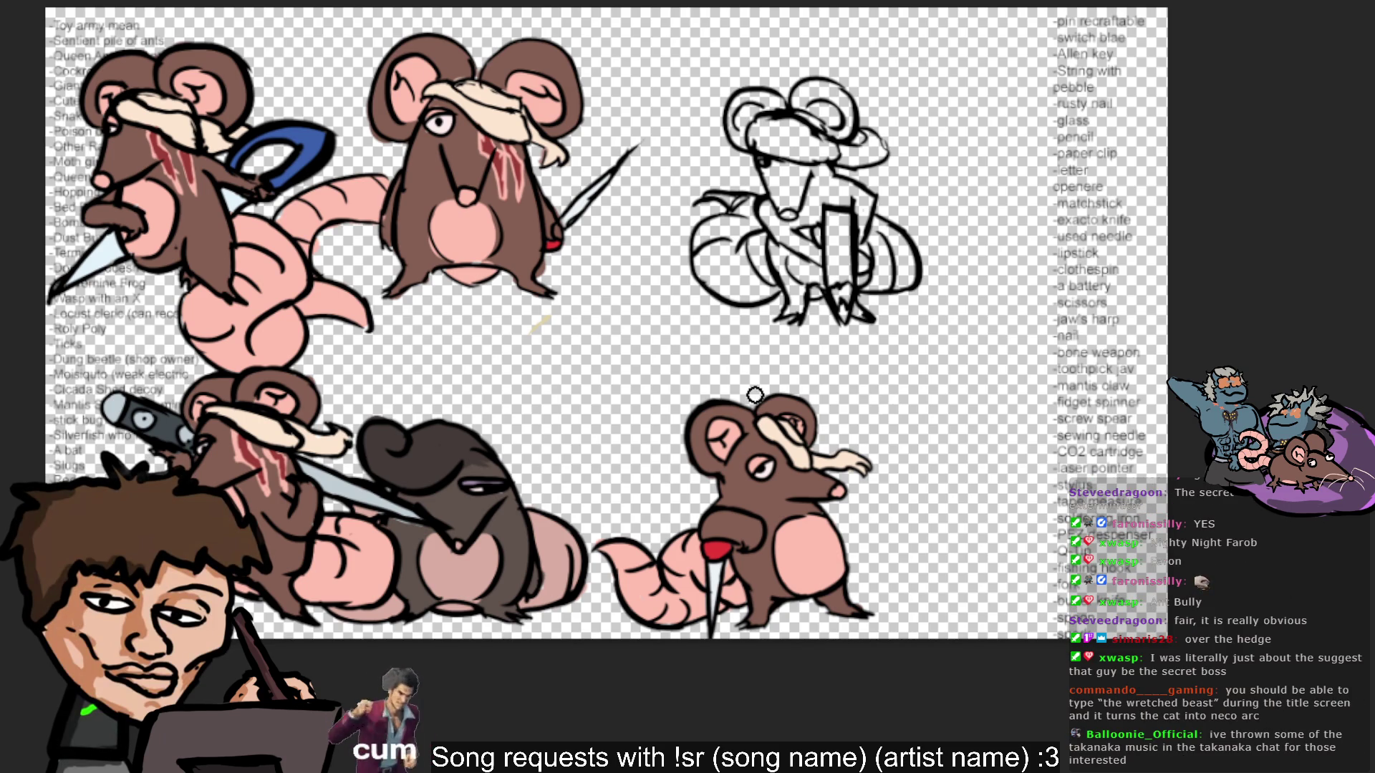
mouse_move(800, 293)
mouse_down()
mouse_move(772, 215)
mouse_move(772, 234)
mouse_move(791, 192)
mouse_move(760, 215)
mouse_up()
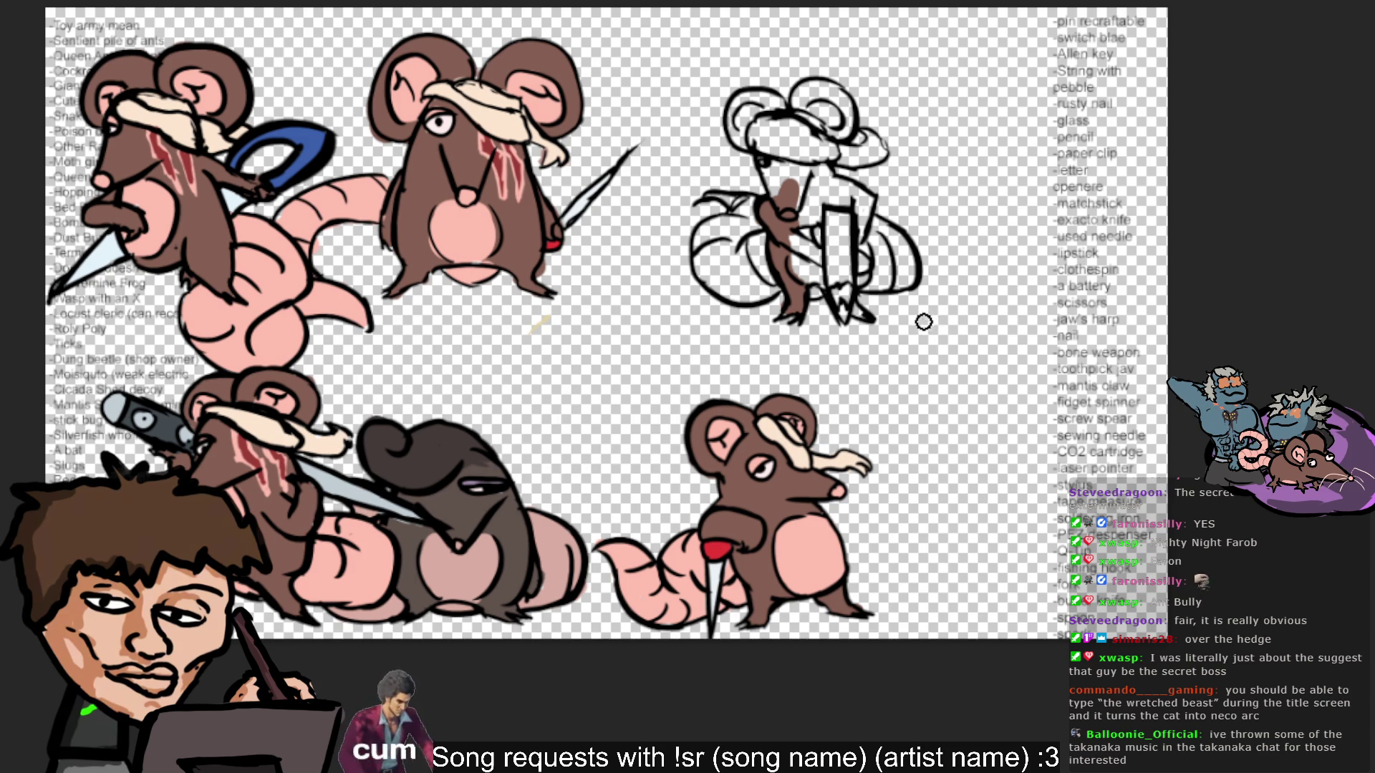
mouse_move(787, 215)
mouse_down()
mouse_move(766, 159)
mouse_move(777, 138)
mouse_move(763, 188)
mouse_move(800, 141)
mouse_move(800, 210)
mouse_move(816, 244)
mouse_move(827, 179)
mouse_move(831, 214)
mouse_move(847, 211)
mouse_up()
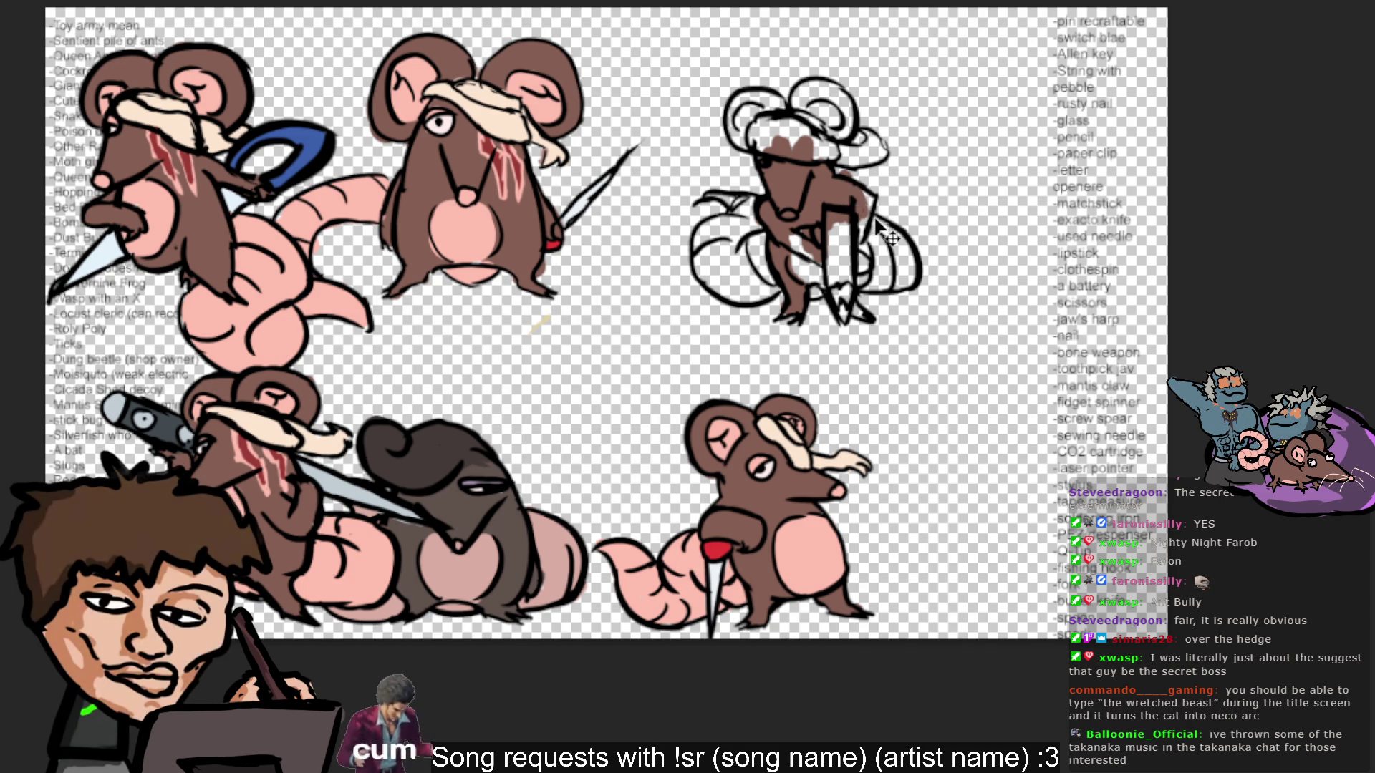
key(ctrl+z)
key(ctrl+z)
key(ctrl+z)
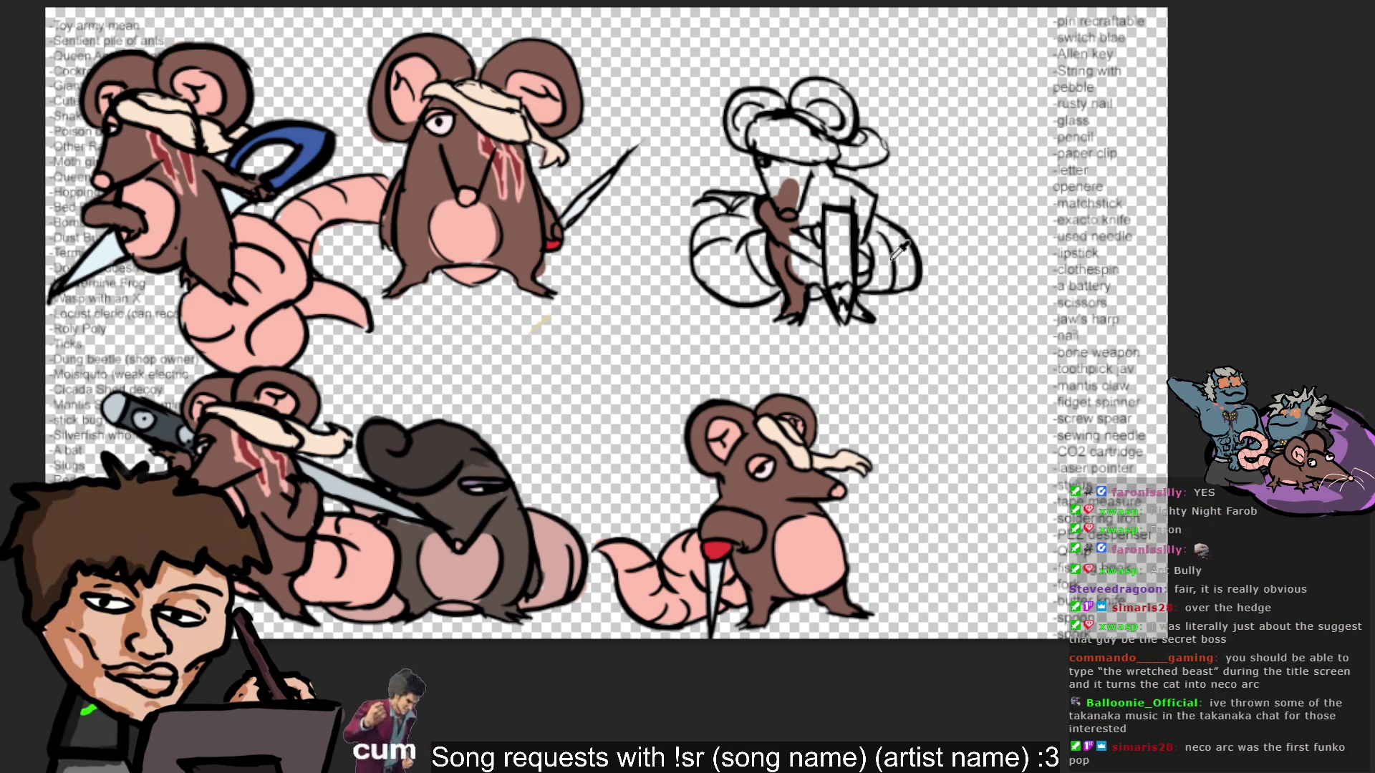
click(852, 195)
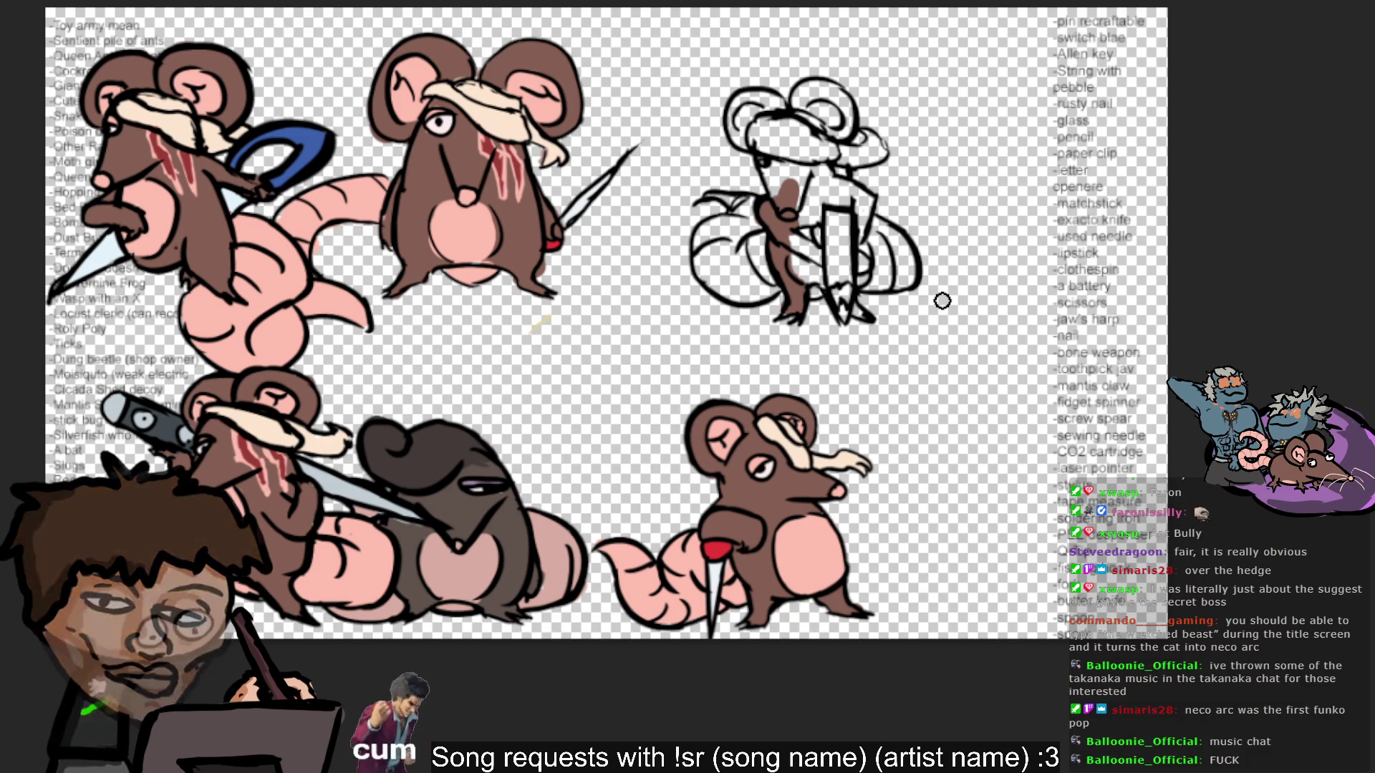
click(792, 200)
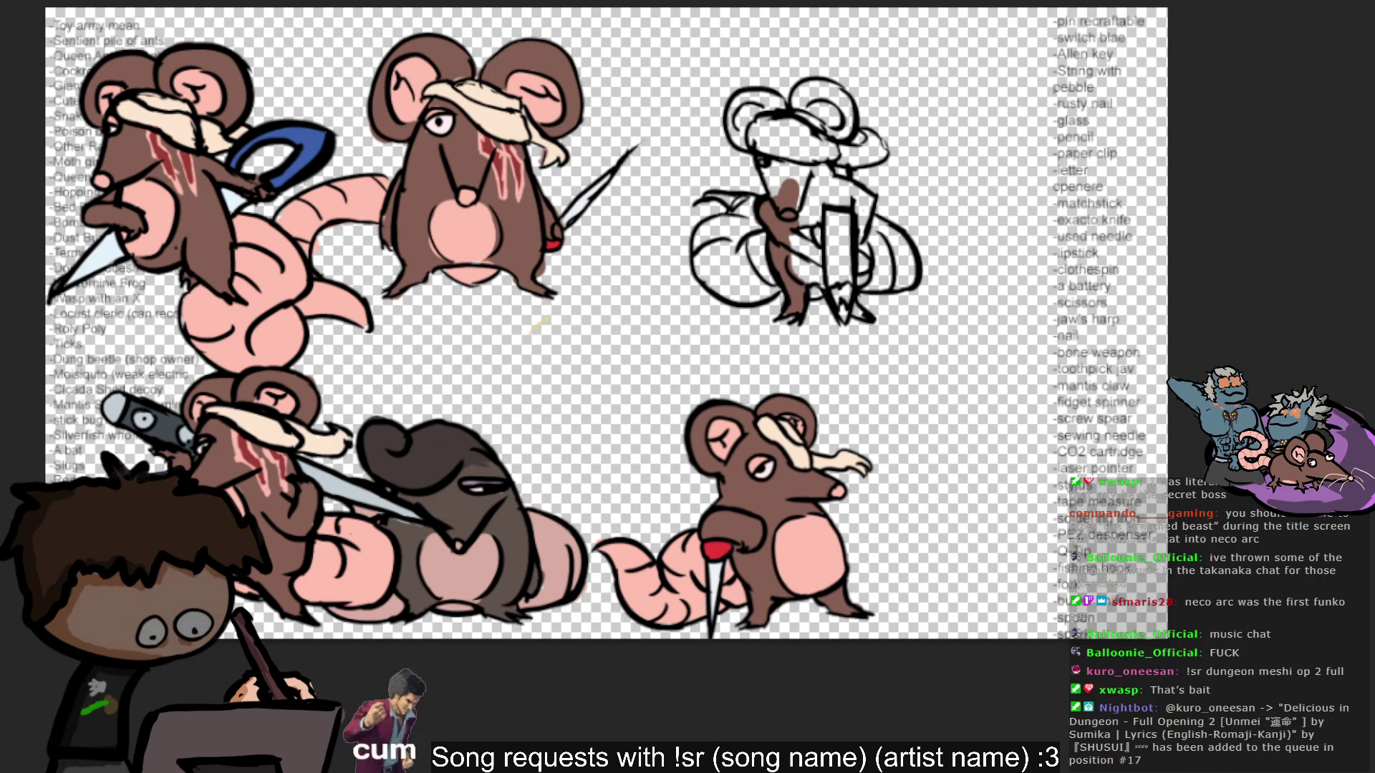
mouse_move(799, 190)
mouse_down()
mouse_move(791, 237)
mouse_move(812, 171)
mouse_move(820, 206)
mouse_move(856, 183)
mouse_move(872, 206)
mouse_move(858, 226)
mouse_up()
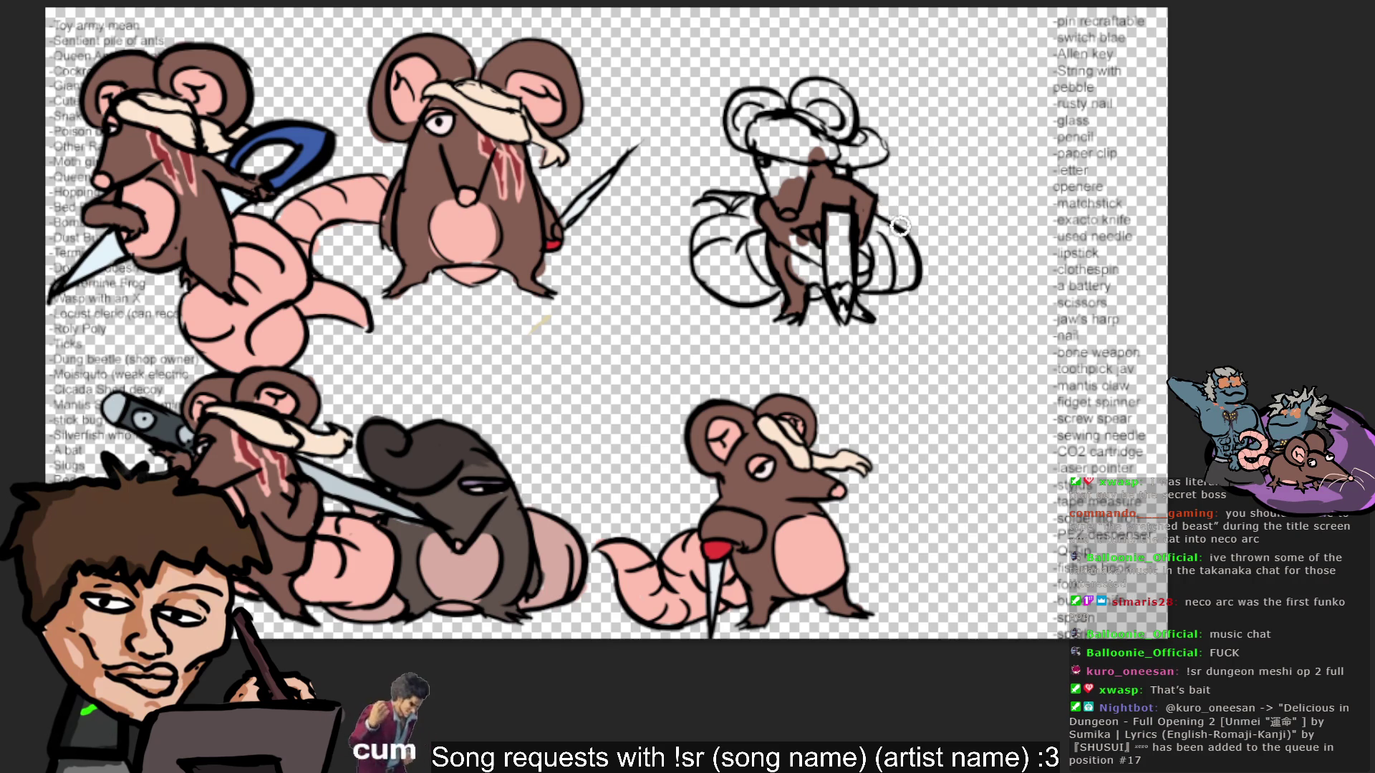
Brush brown over the top-right rat's head, torso and sides, covering the light patch.
mouse_move(748, 192)
mouse_down()
mouse_move(773, 164)
mouse_move(778, 185)
mouse_move(802, 144)
mouse_up()
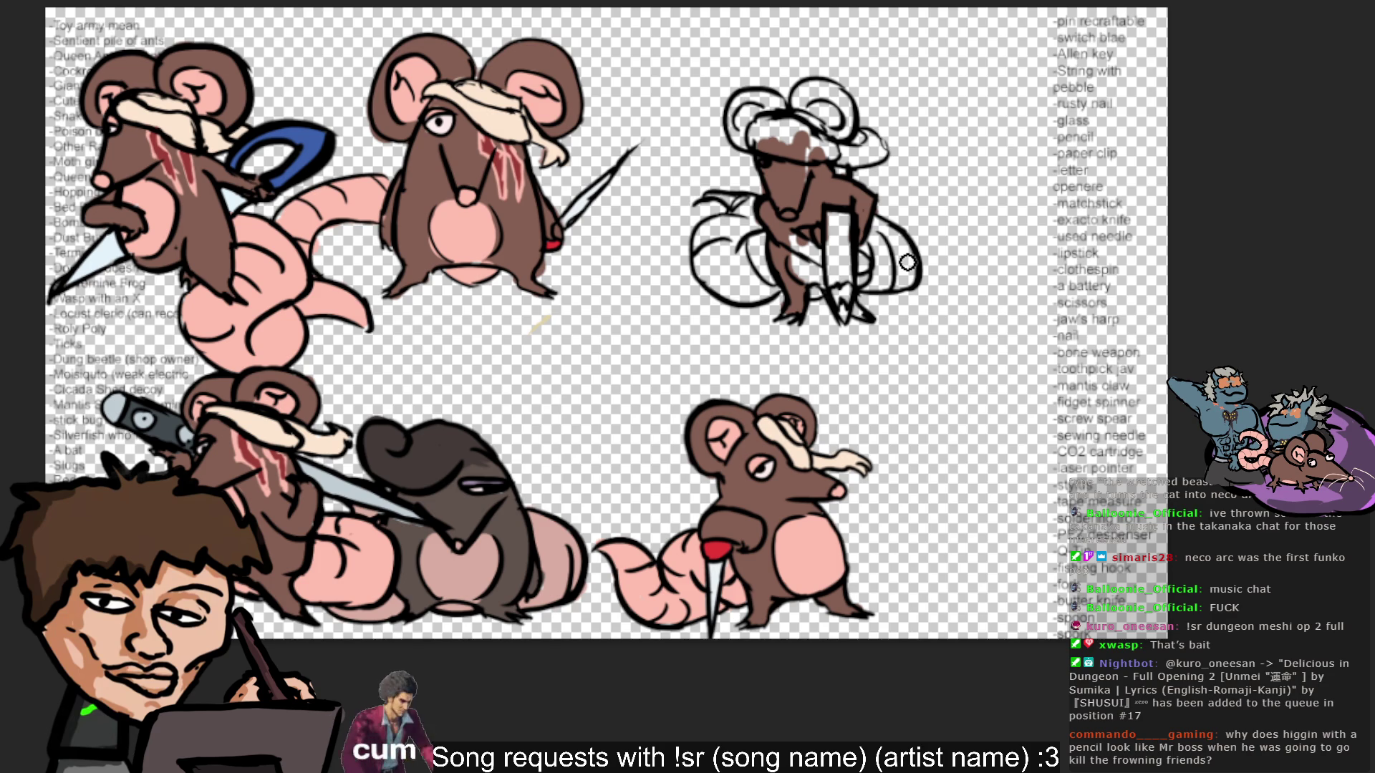
mouse_move(793, 232)
mouse_down()
mouse_move(823, 262)
mouse_move(802, 247)
mouse_move(870, 271)
mouse_move(852, 233)
mouse_move(807, 233)
mouse_move(788, 288)
mouse_up()
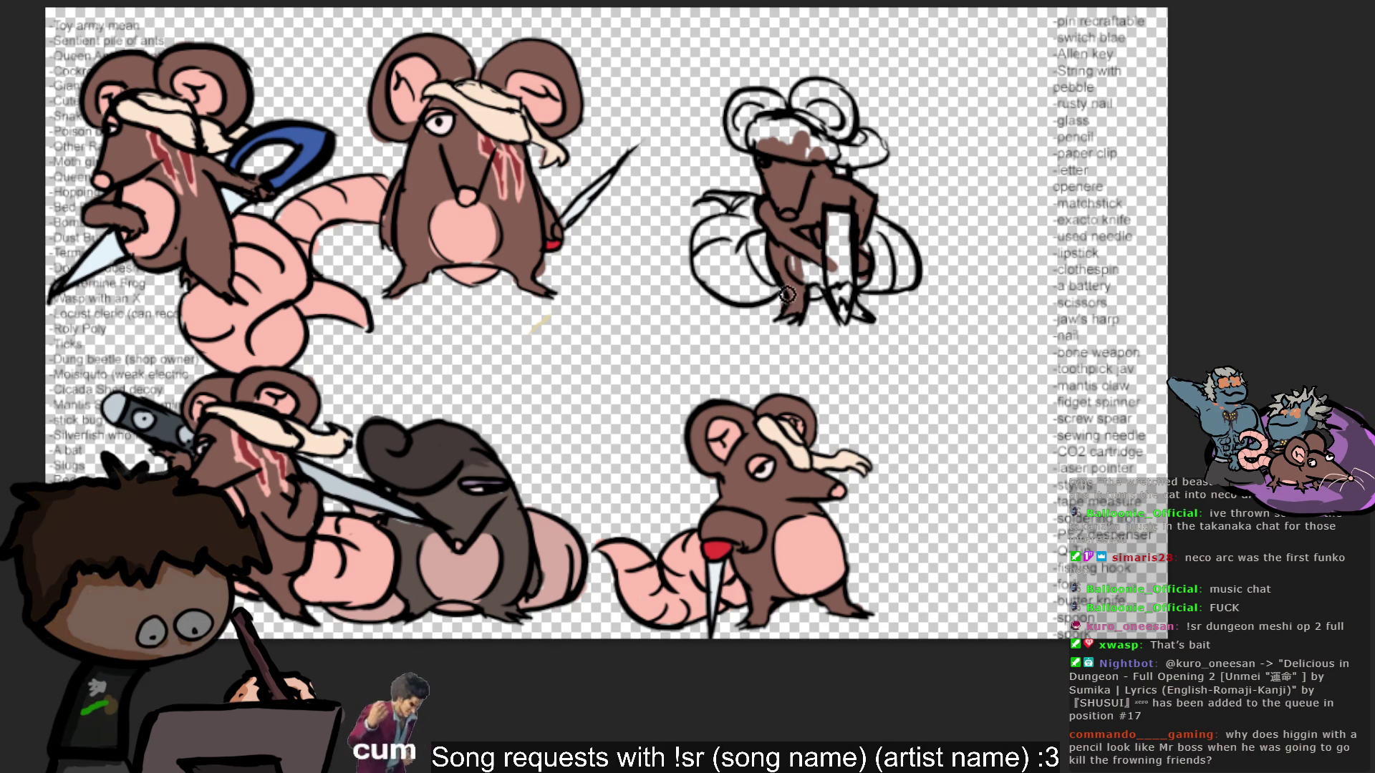
drag(782, 152, 814, 241)
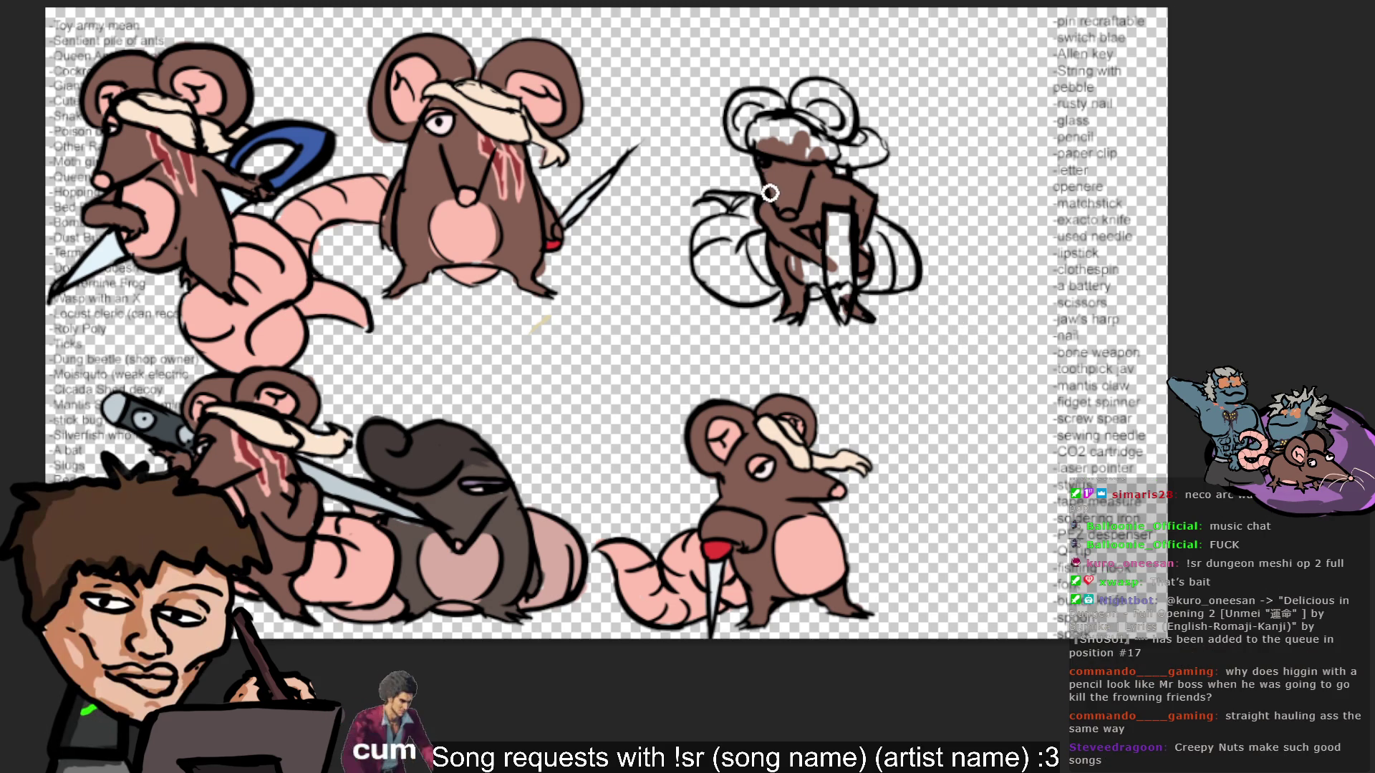
mouse_move(787, 207)
mouse_down()
mouse_move(838, 258)
mouse_move(789, 258)
mouse_up()
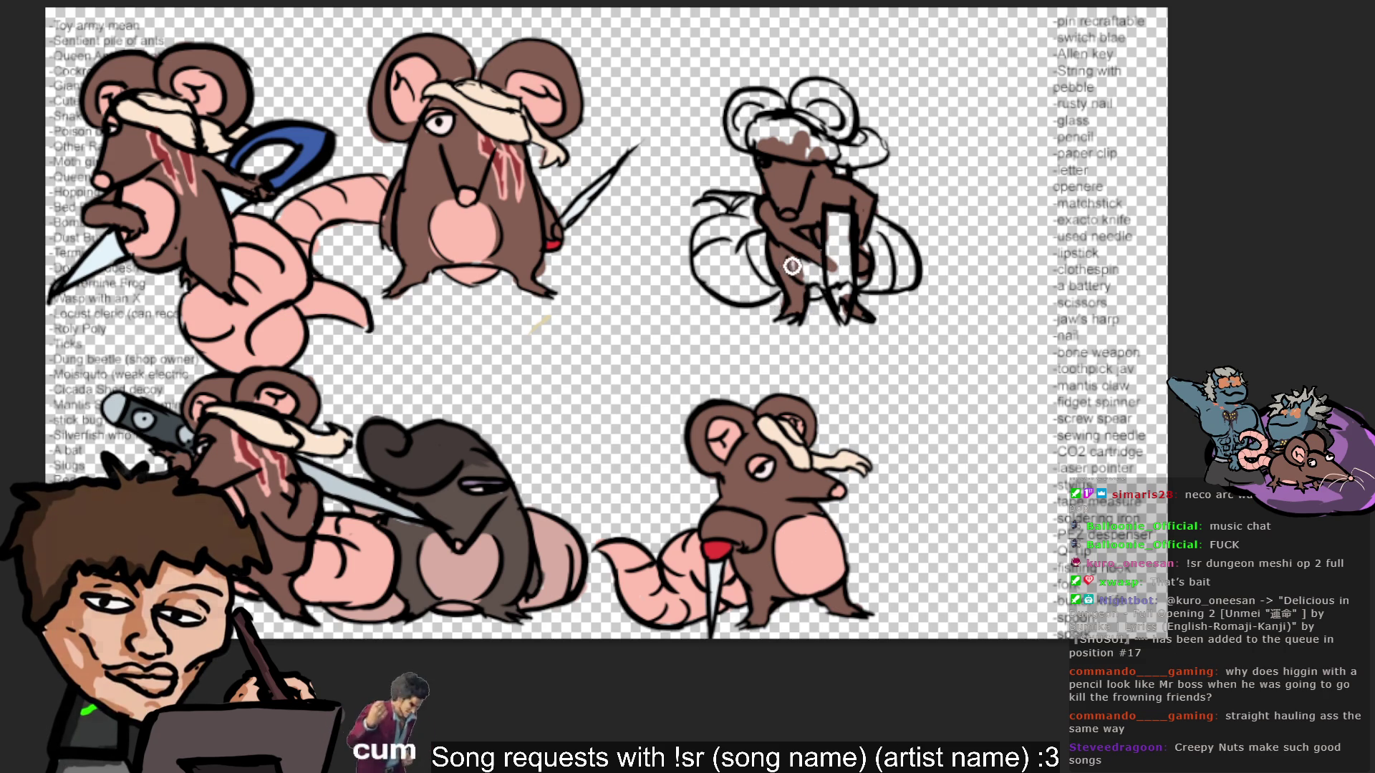
drag(794, 263, 807, 274)
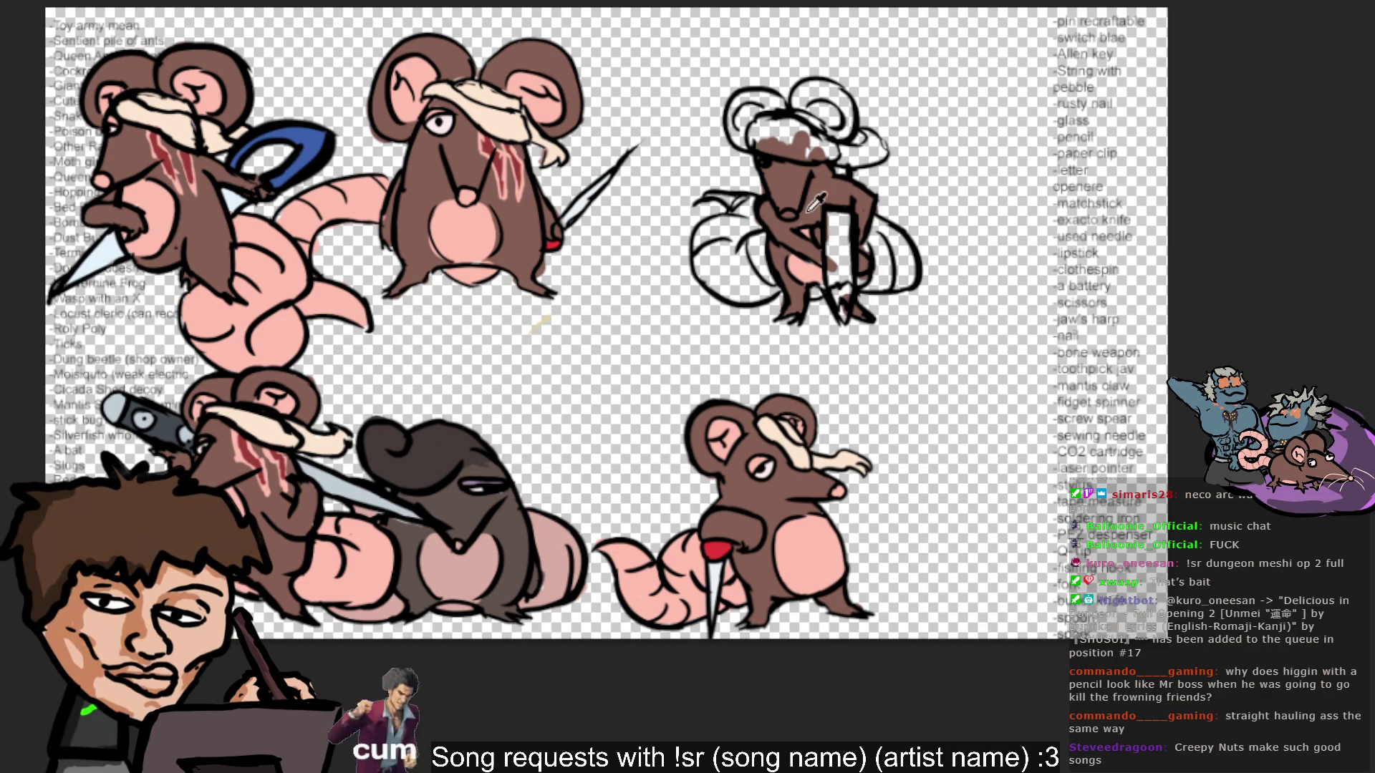
ctrl+click(809, 276)
Fill the top-right rat's curled tail with pink and pick up the middle rat's cream colour.
mouse_move(847, 296)
mouse_down()
mouse_move(899, 276)
mouse_move(868, 251)
mouse_move(883, 228)
mouse_move(904, 285)
mouse_move(827, 291)
mouse_up()
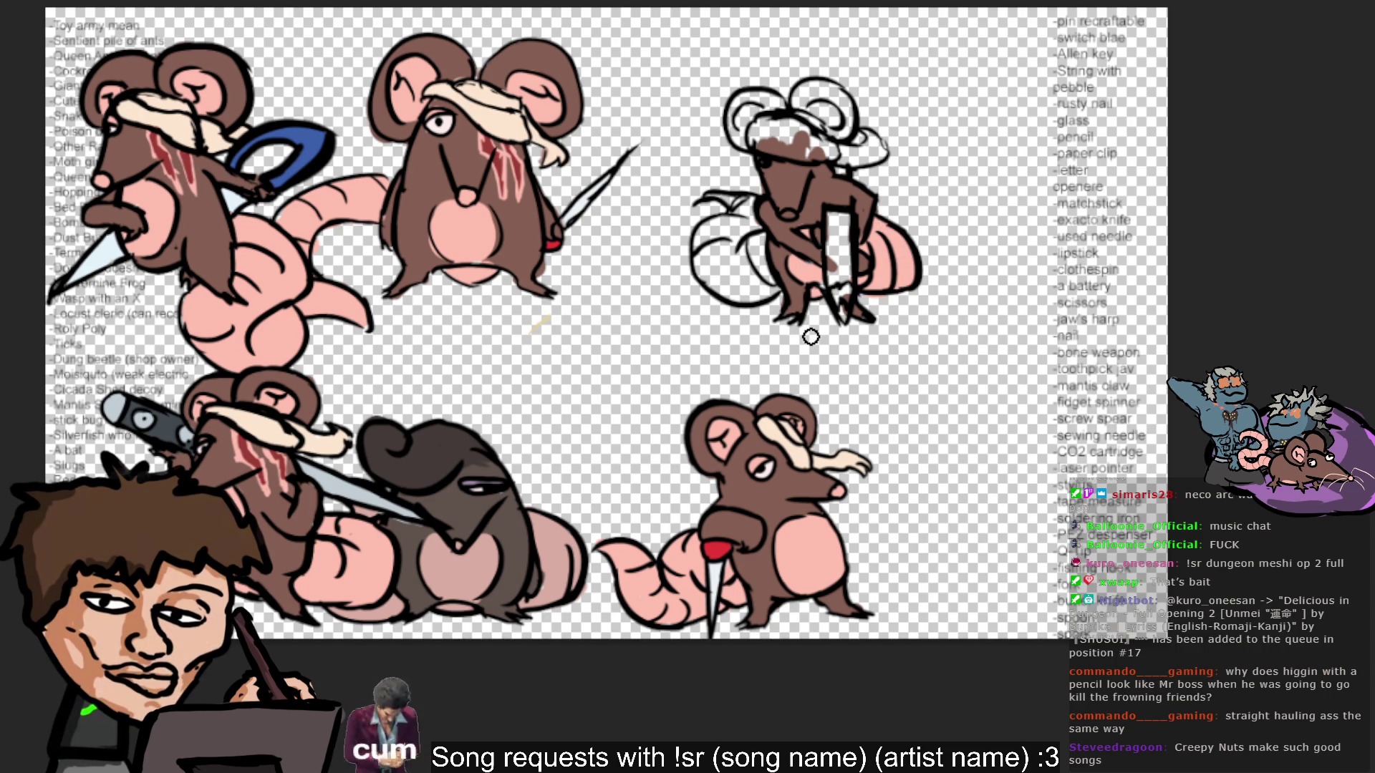
mouse_move(709, 293)
mouse_down()
mouse_move(734, 267)
mouse_move(713, 299)
mouse_move(711, 235)
mouse_move(755, 211)
mouse_move(725, 197)
mouse_up()
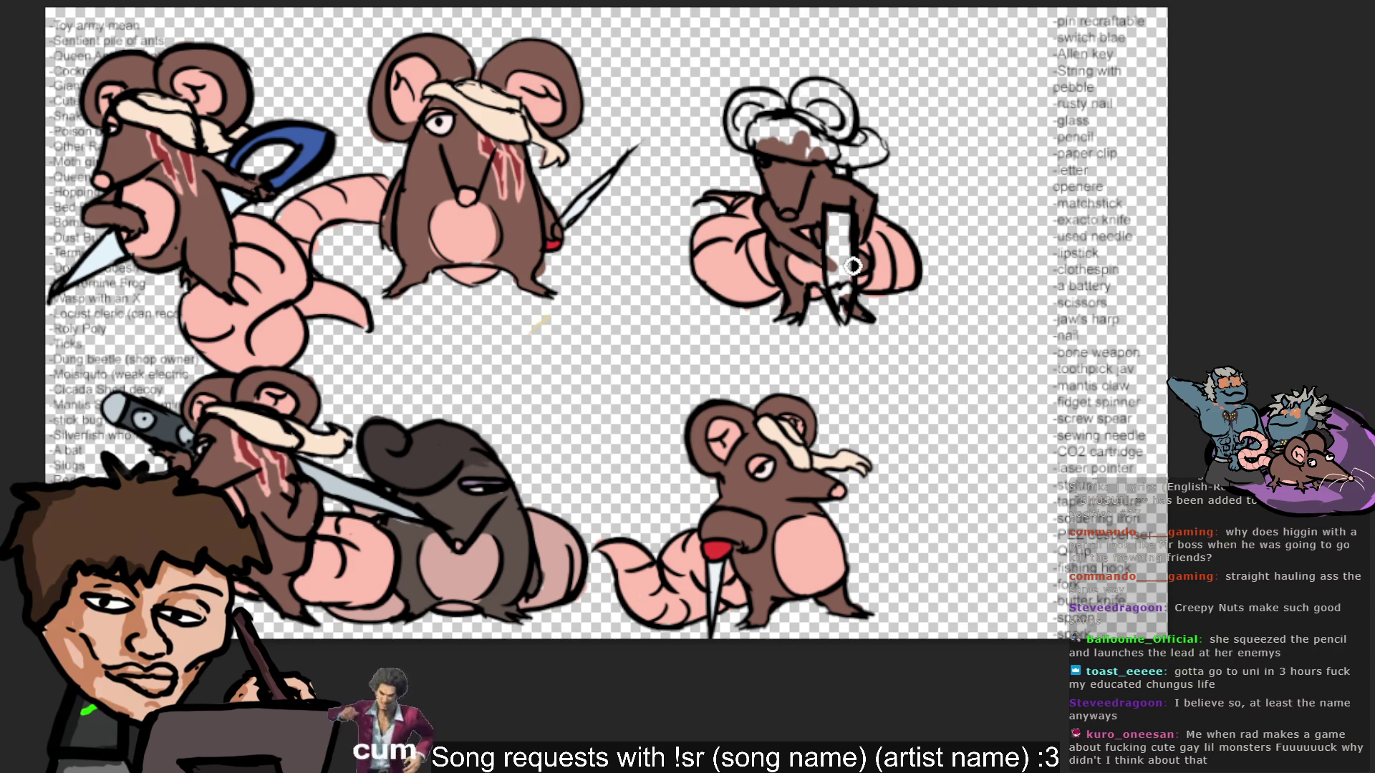
ctrl+click(735, 226)
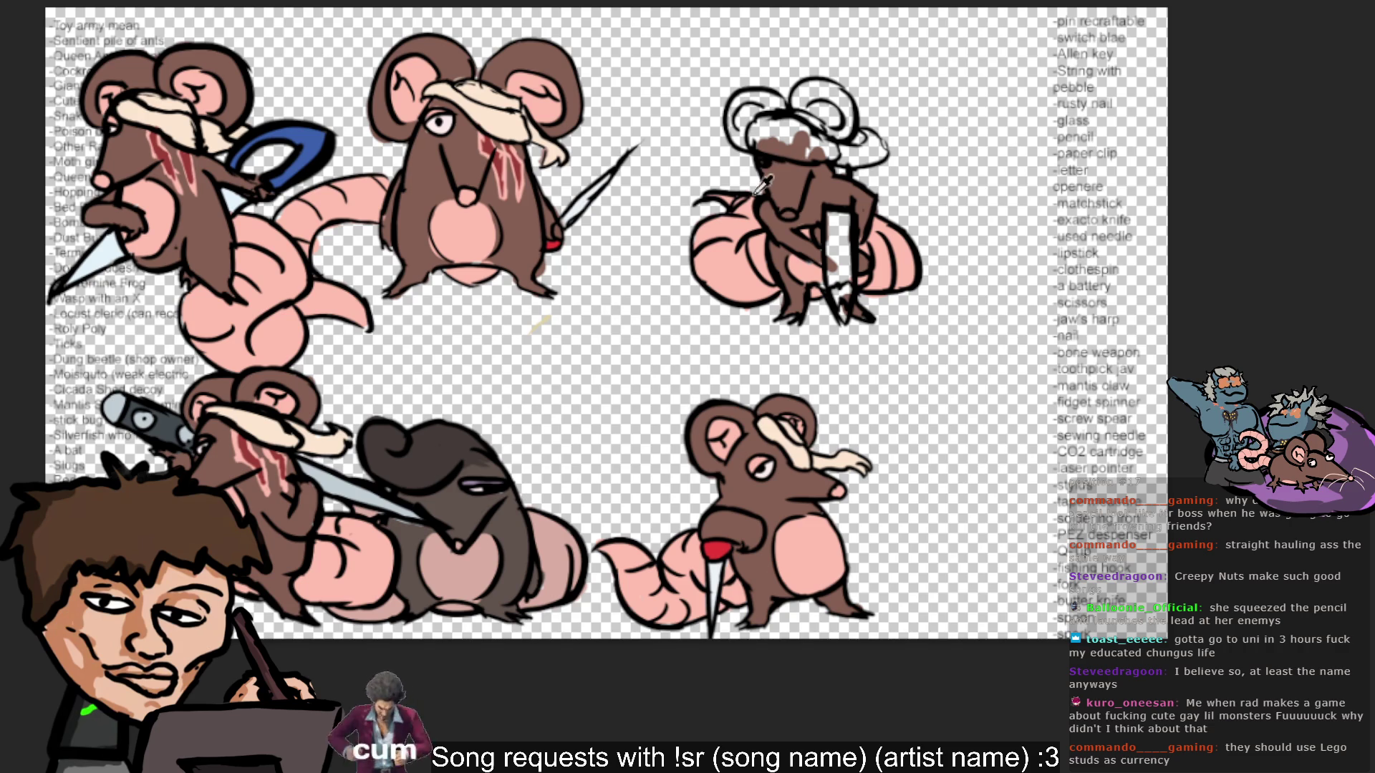
ctrl+click(456, 129)
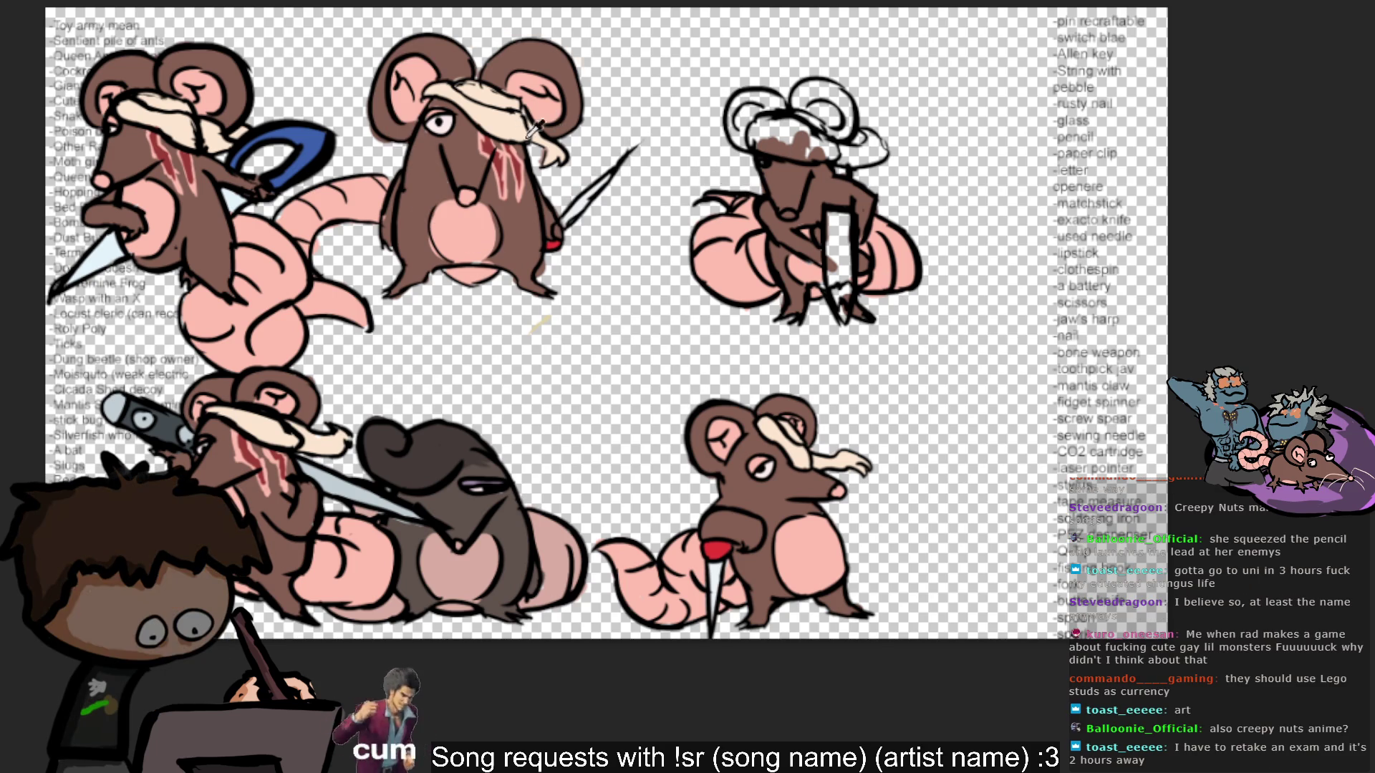
Paint the bandage band across the rat's head and eyes cream.
mouse_move(762, 138)
mouse_down()
mouse_move(823, 128)
mouse_move(795, 147)
mouse_move(772, 140)
mouse_up()
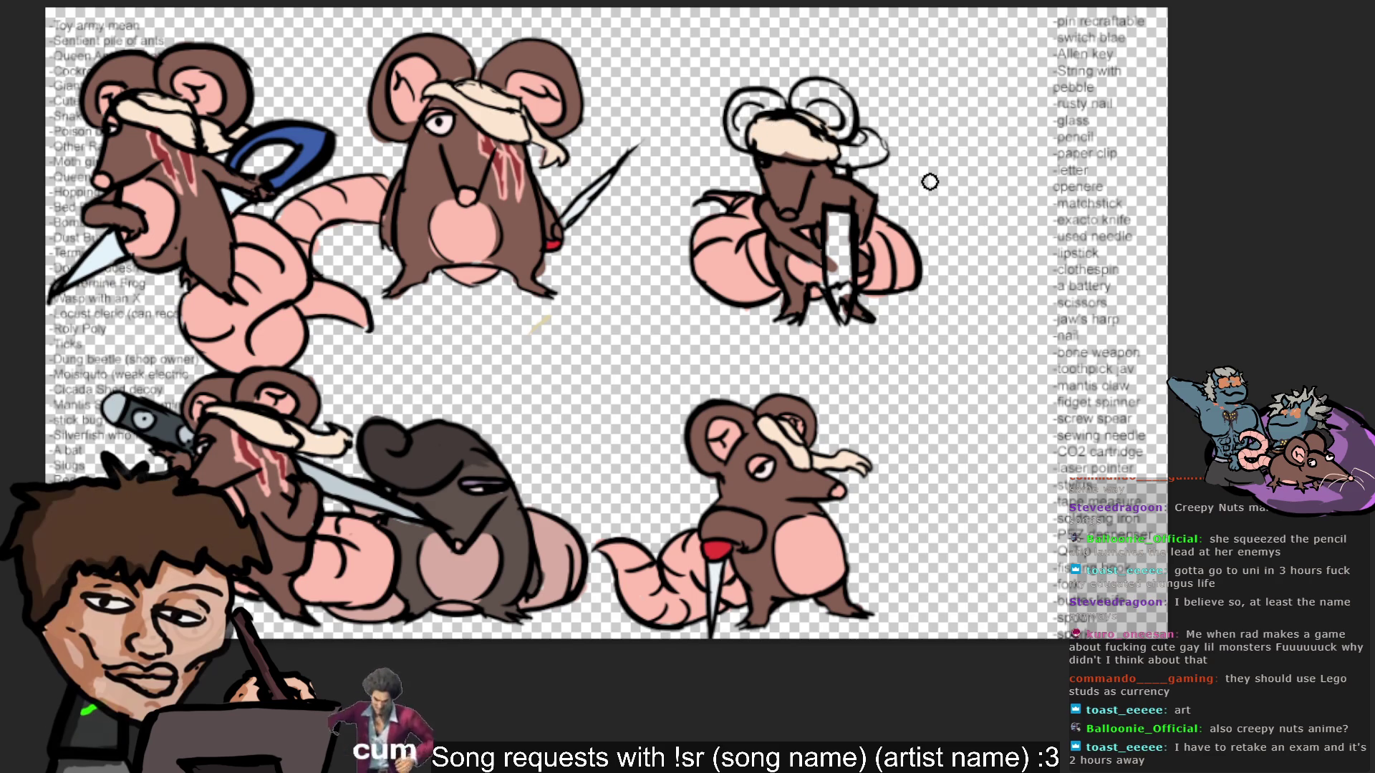
mouse_move(802, 142)
mouse_down()
mouse_move(780, 149)
mouse_move(848, 158)
mouse_move(826, 152)
mouse_up()
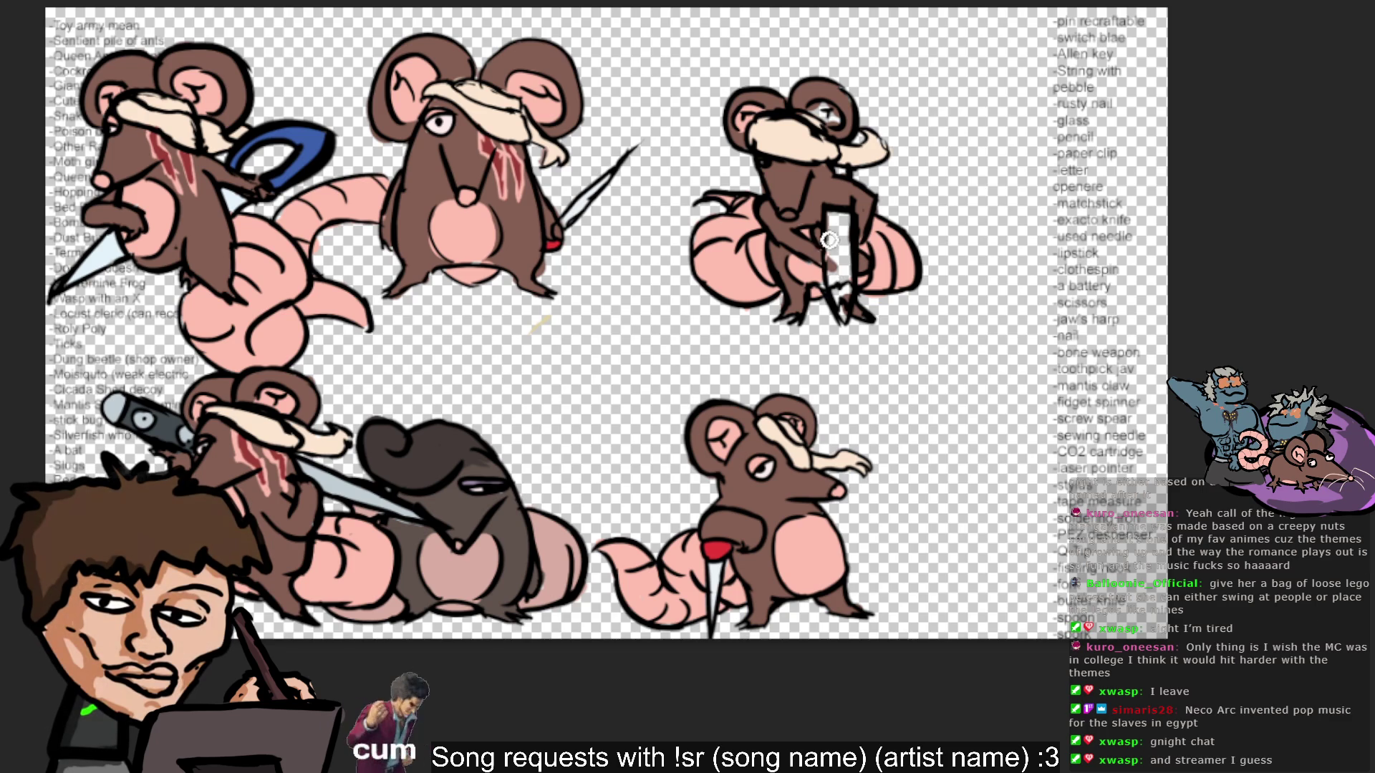
alt+click(848, 201)
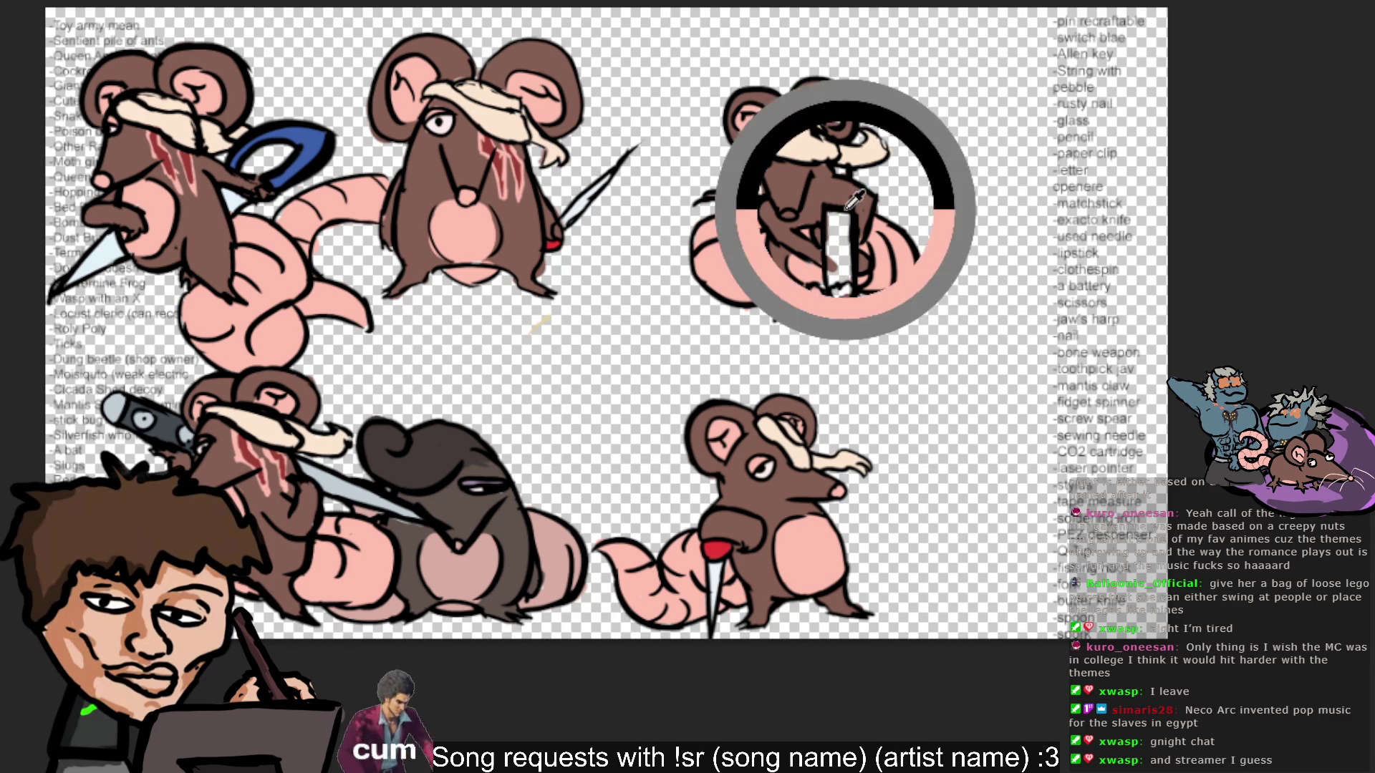
Fill the rat's long blade with white using vertical strokes.
mouse_move(852, 271)
mouse_down()
mouse_move(834, 214)
mouse_move(838, 276)
mouse_move(875, 258)
mouse_up()
mouse_move(834, 213)
mouse_down()
mouse_move(859, 293)
mouse_move(837, 244)
mouse_move(848, 282)
mouse_move(832, 282)
mouse_move(841, 239)
mouse_up()
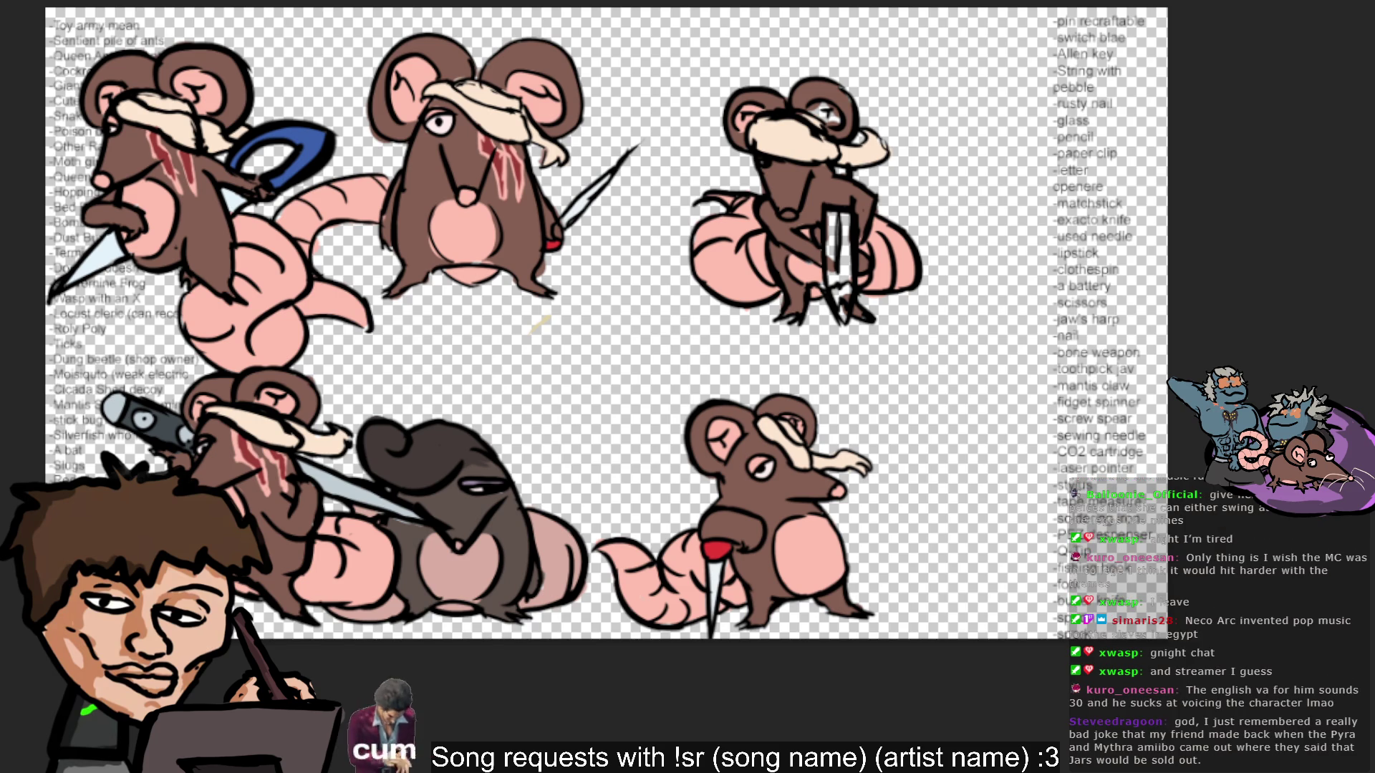
Fill the rat's pencil yellow and draw a dark line down its length.
click(832, 243)
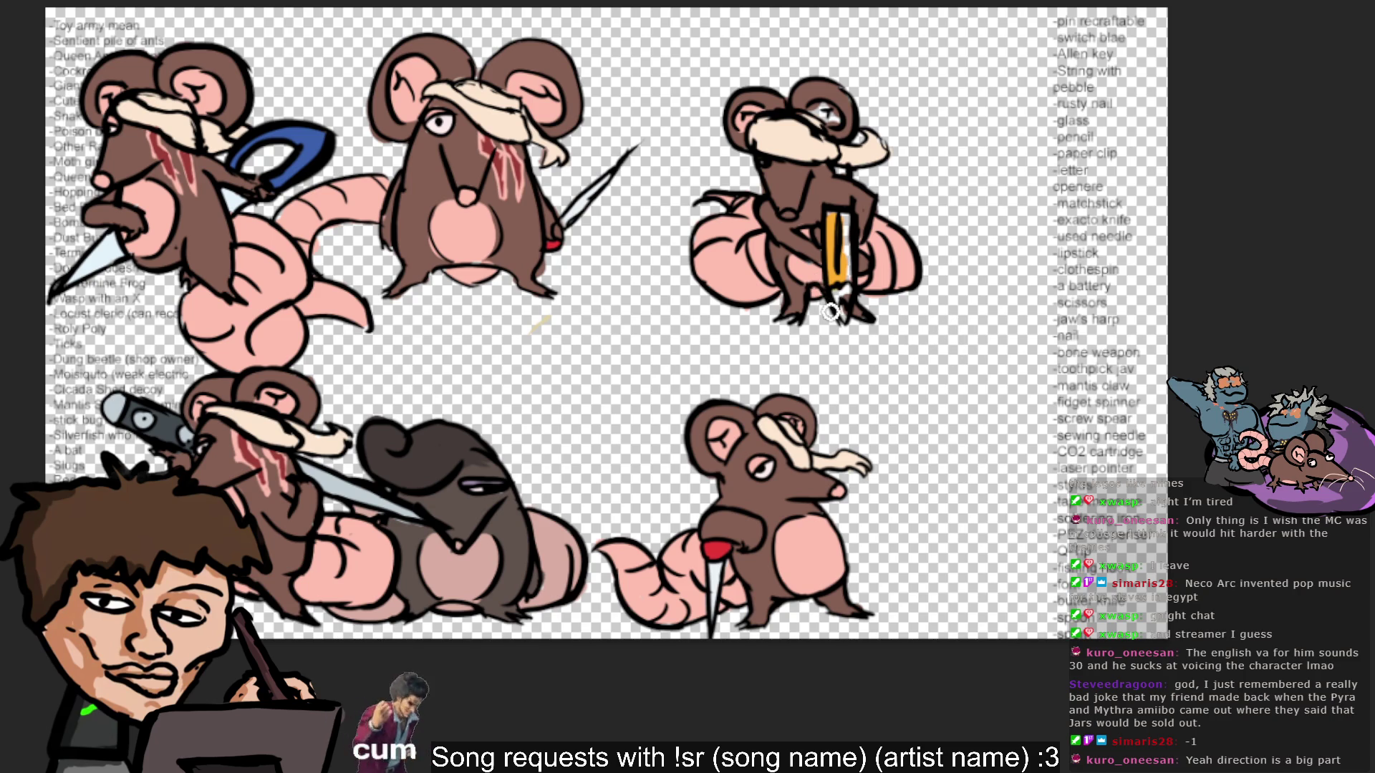
alt+click(903, 279)
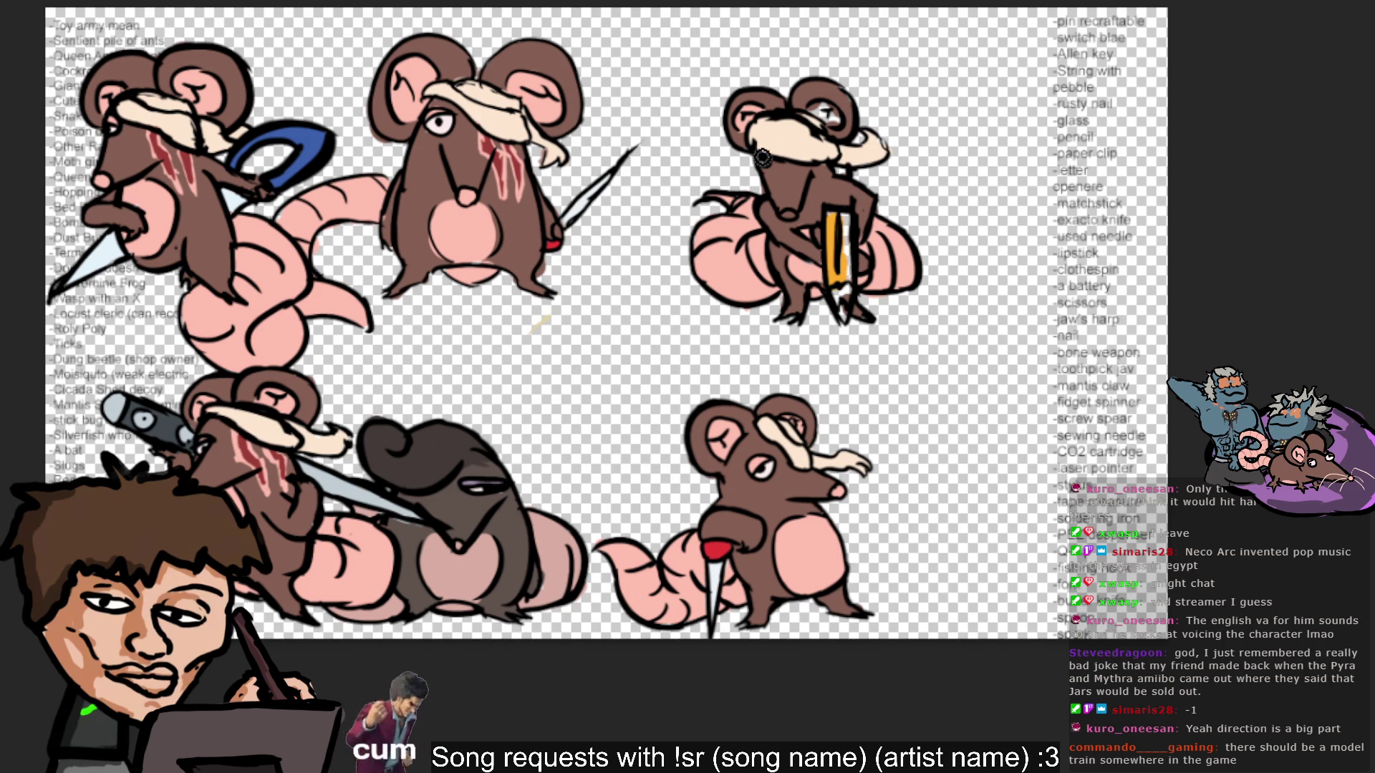
drag(830, 220, 845, 272)
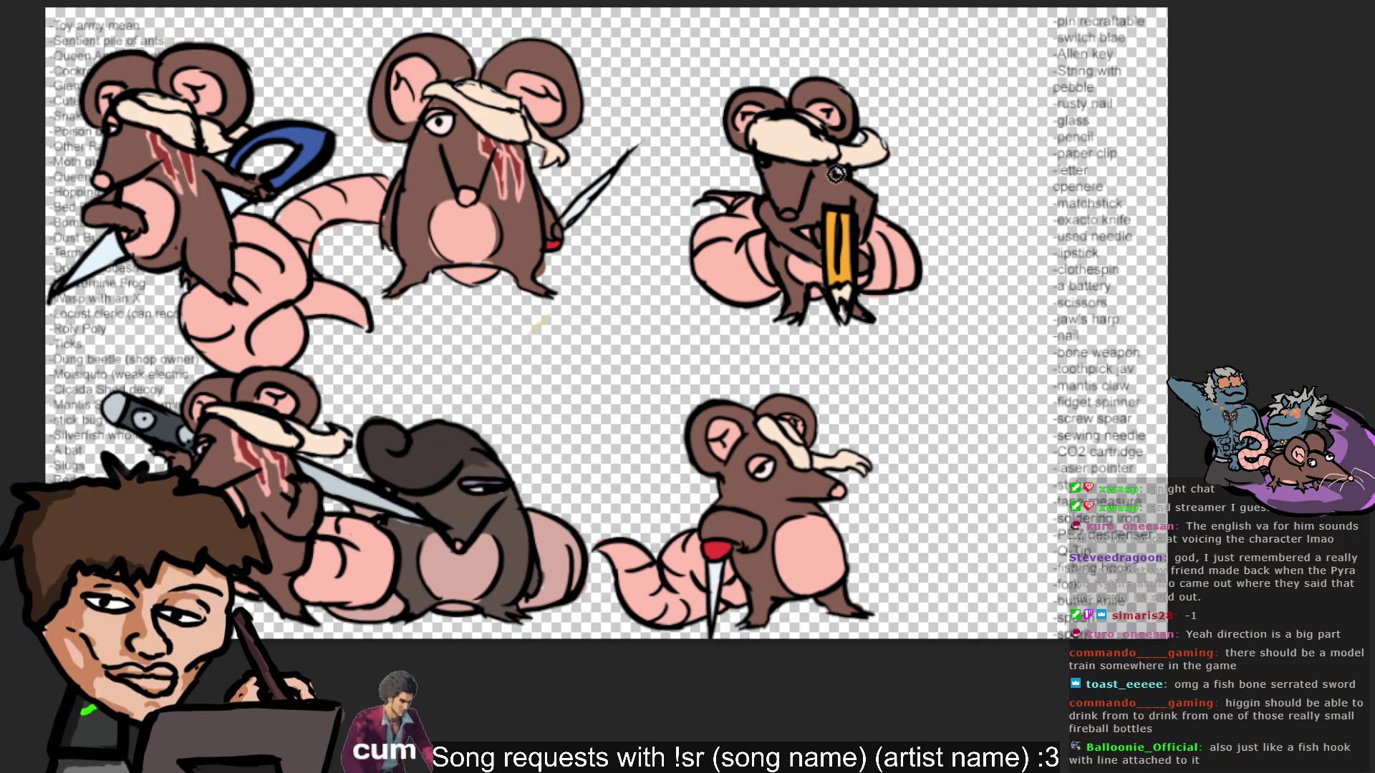
ctrl+click(848, 202)
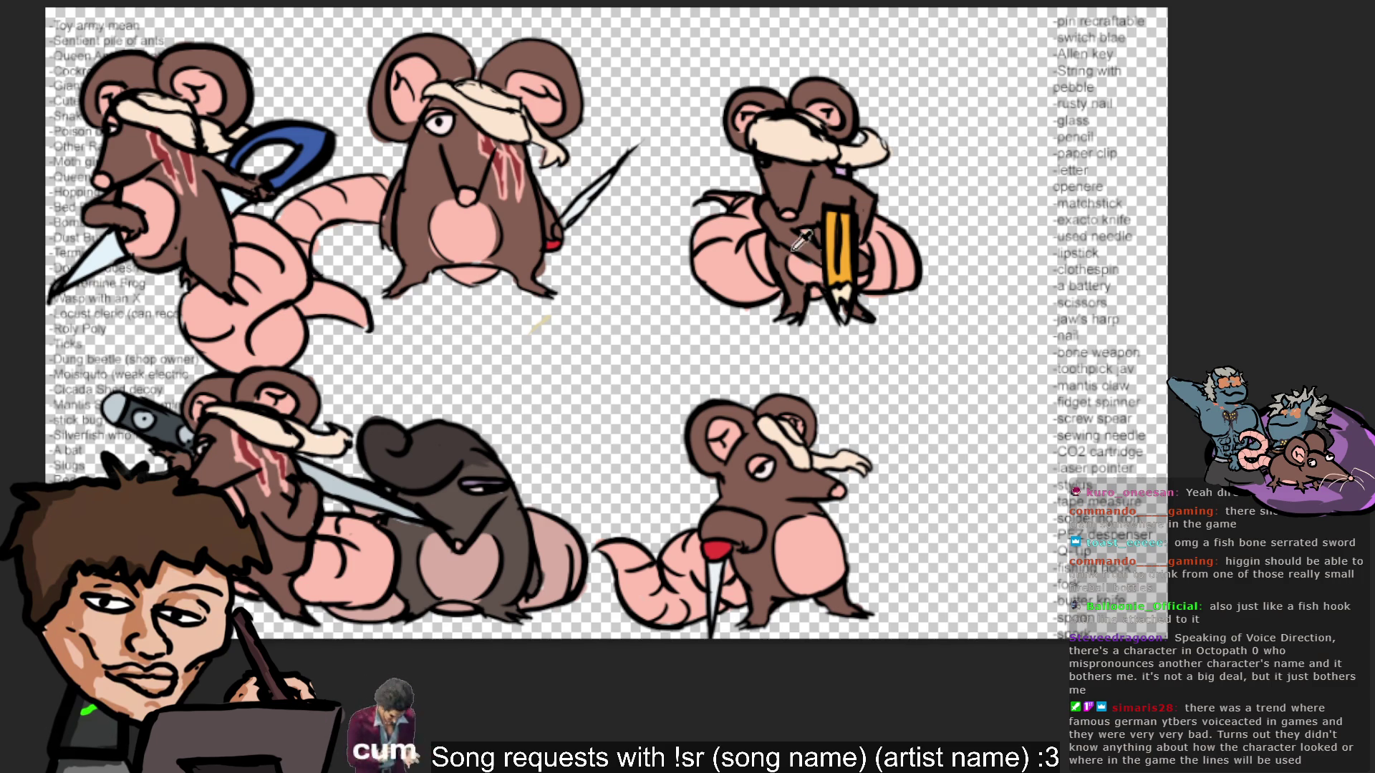
ctrl+click(834, 254)
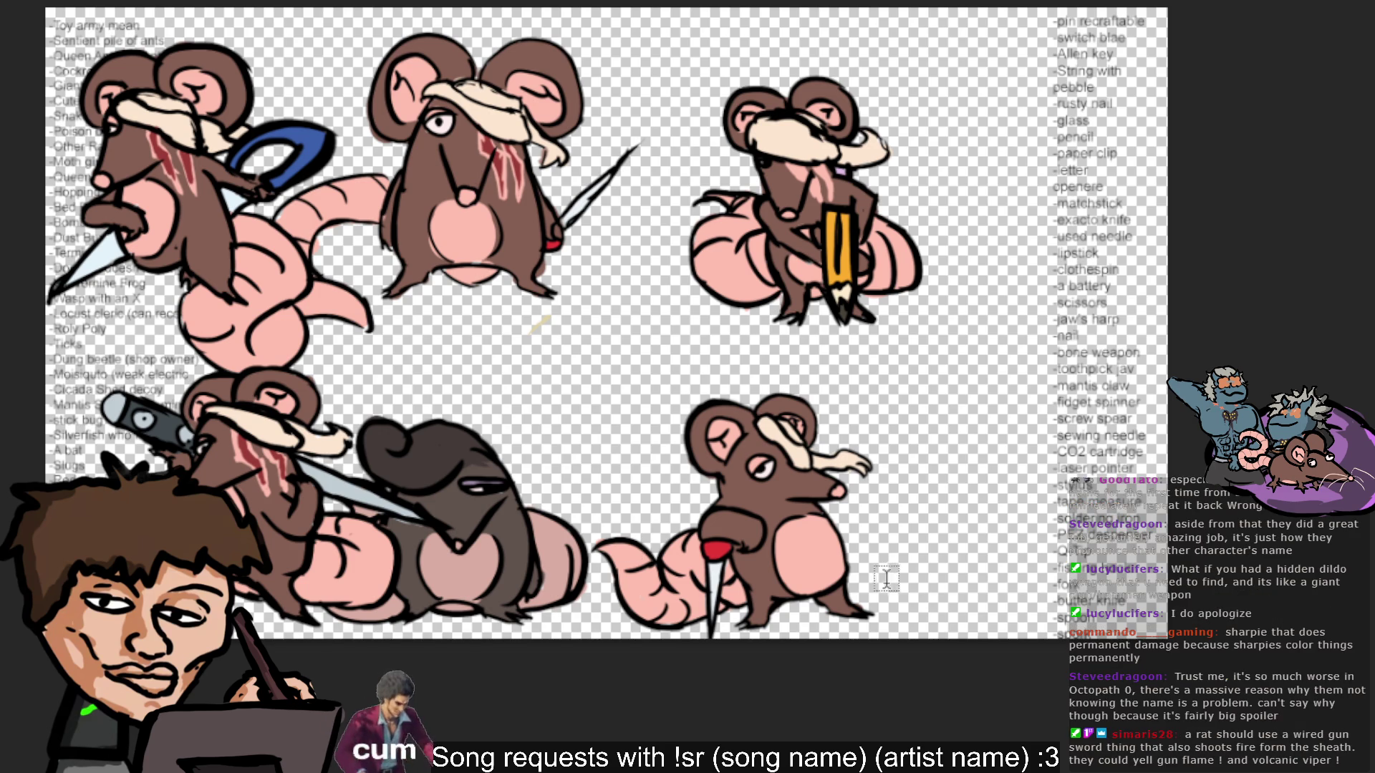
Start editing the weapon list text beside the rats.
click(1091, 638)
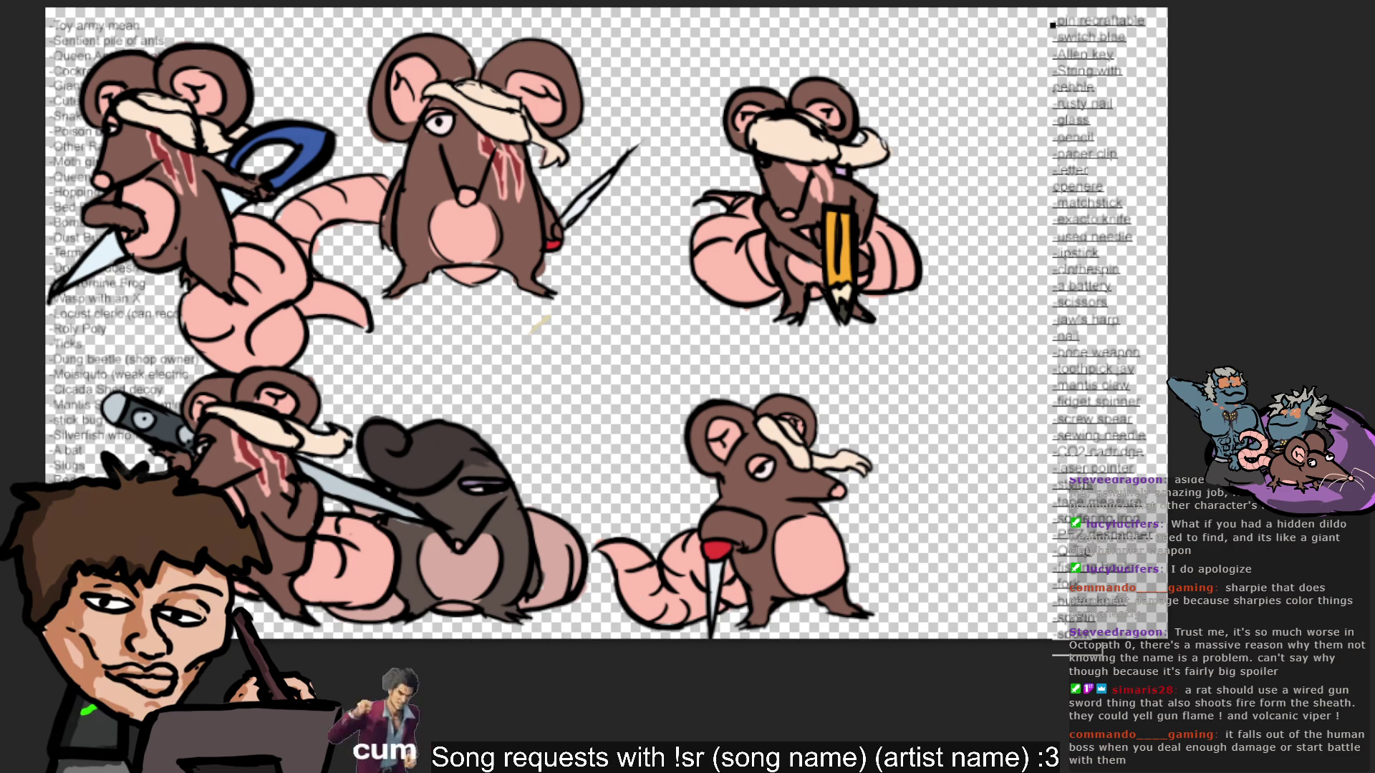
key(v)
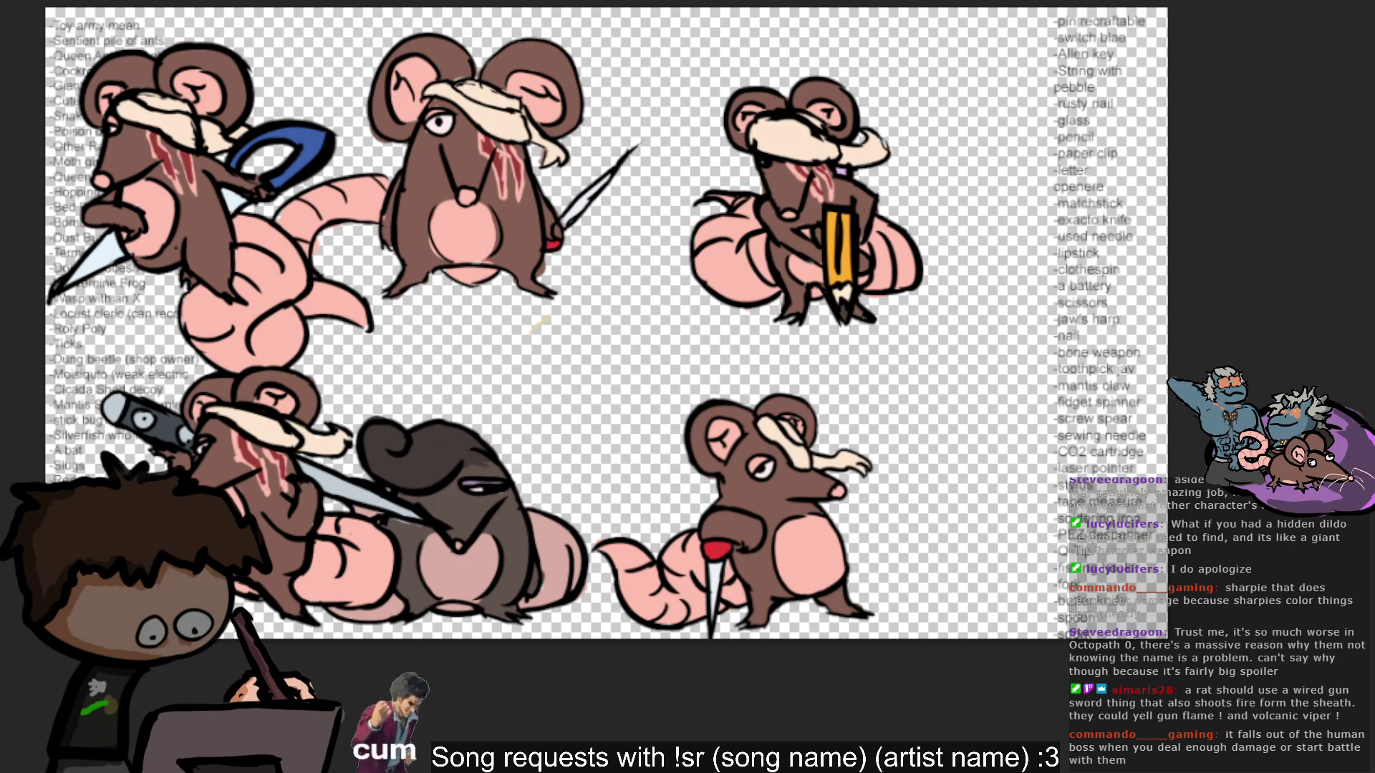
mouse_move(806, 208)
mouse_down()
mouse_move(1022, 345)
mouse_move(1003, 465)
mouse_up()
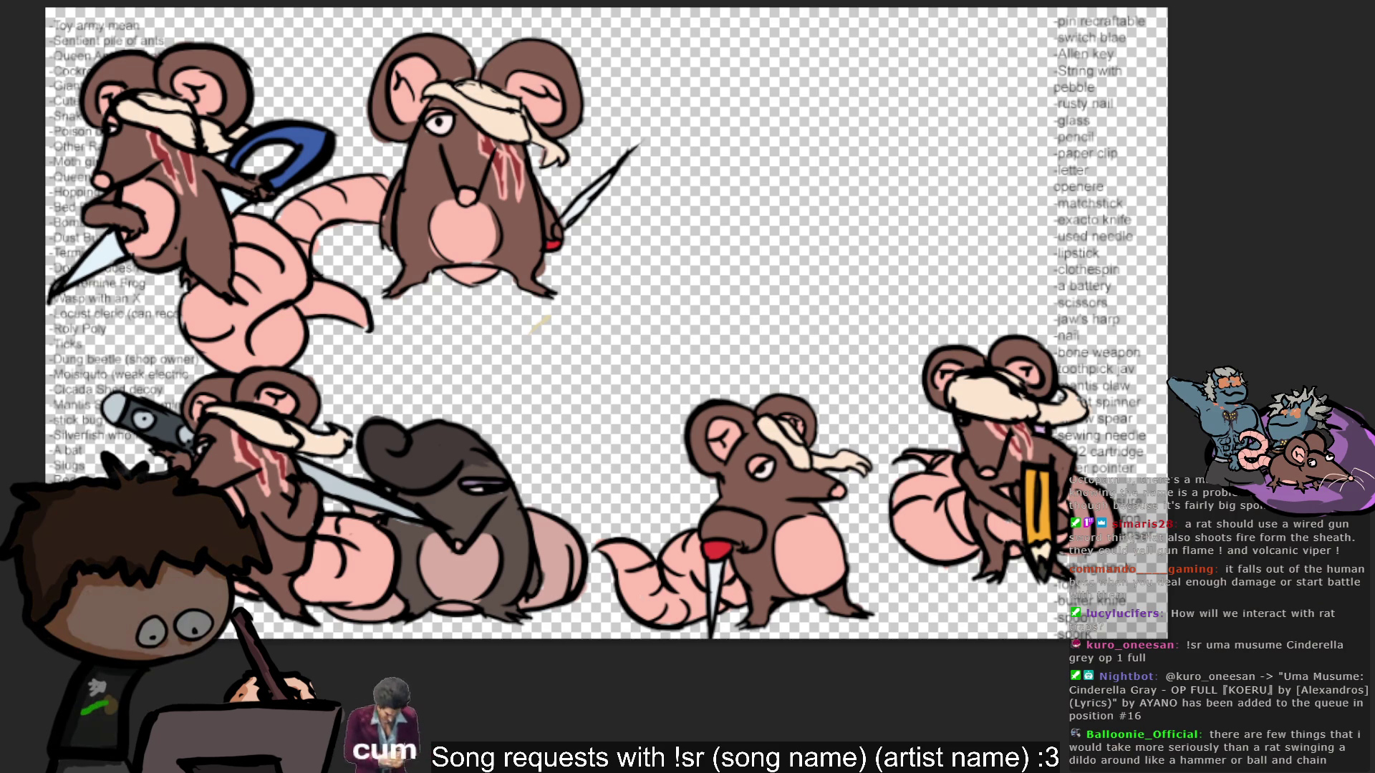
Nudge the knife rat, then place the pencil rat in the bottom row beside the needle rat.
mouse_move(815, 291)
mouse_down()
mouse_move(811, 341)
mouse_move(808, 281)
mouse_up()
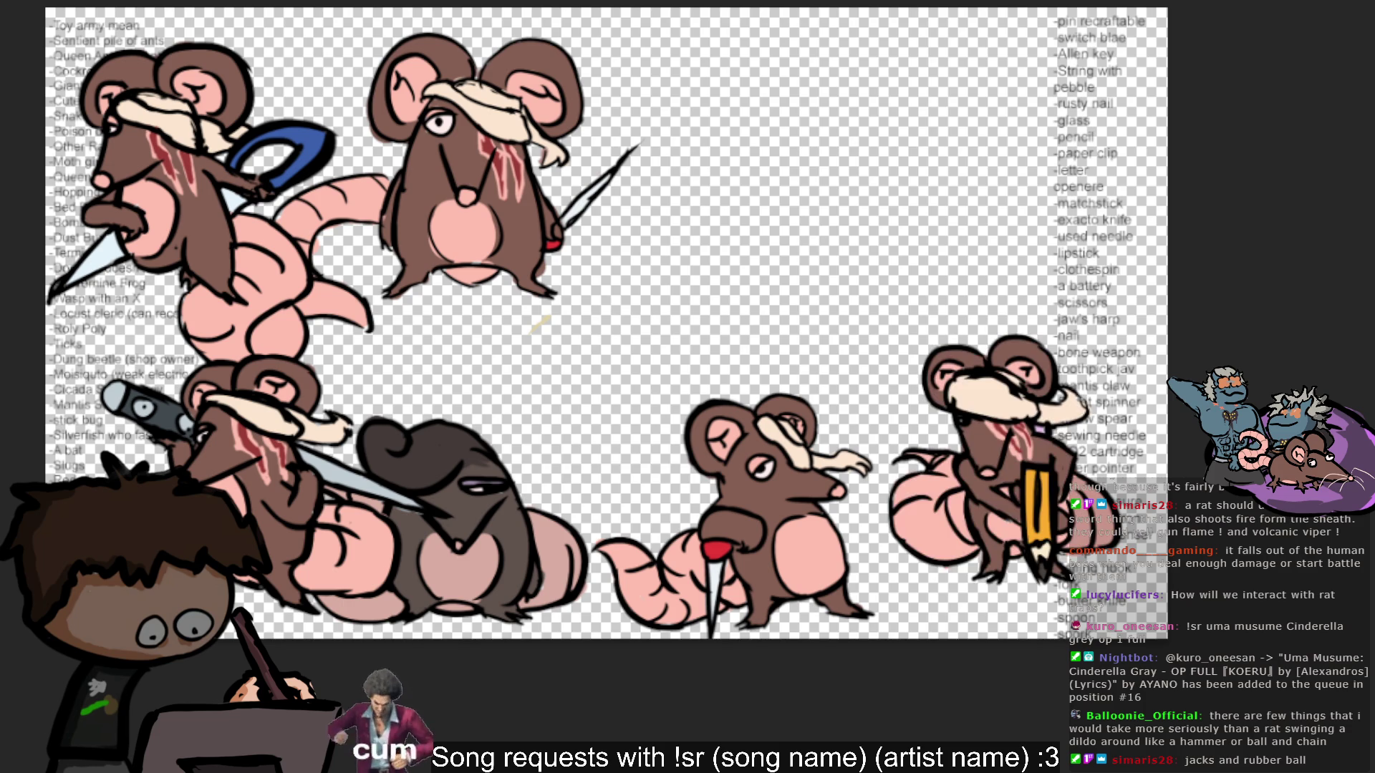
drag(1189, 510, 1221, 556)
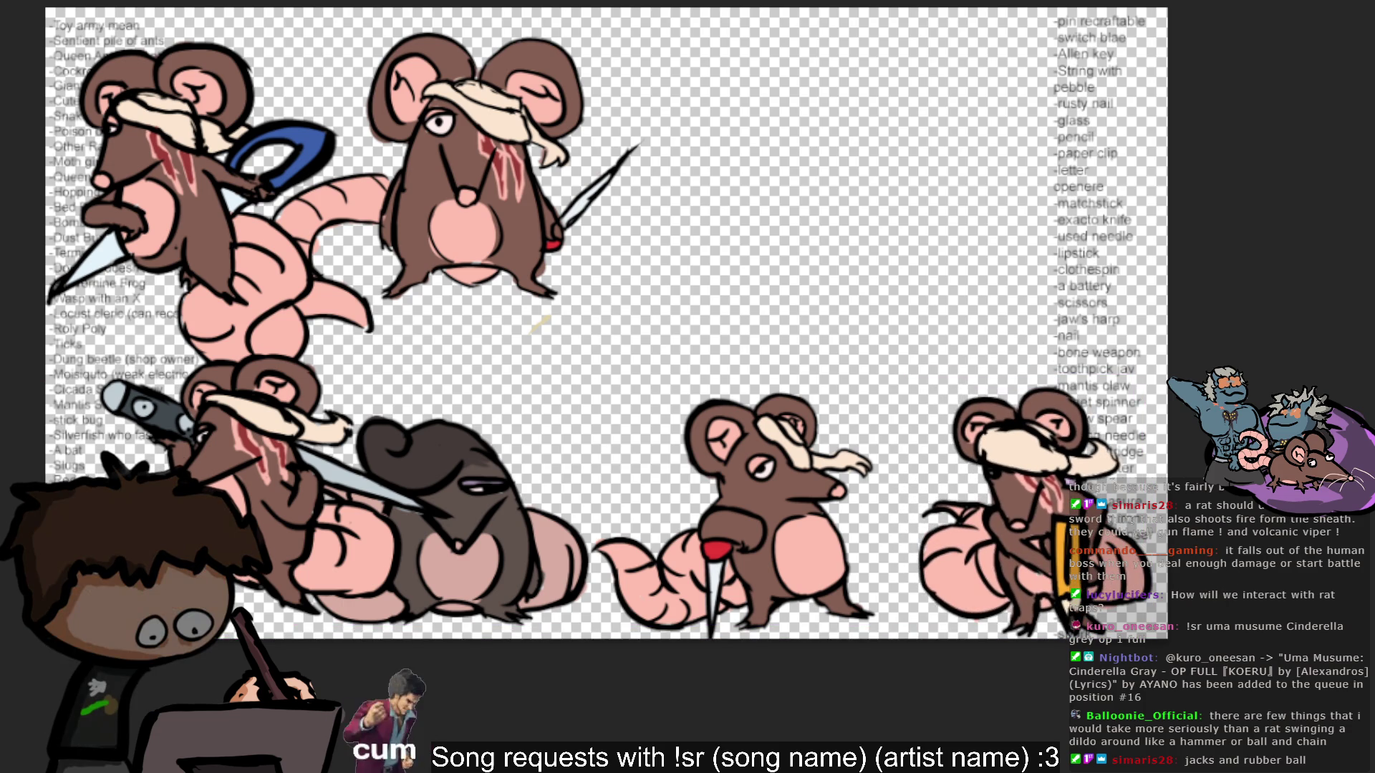
drag(1031, 501, 895, 519)
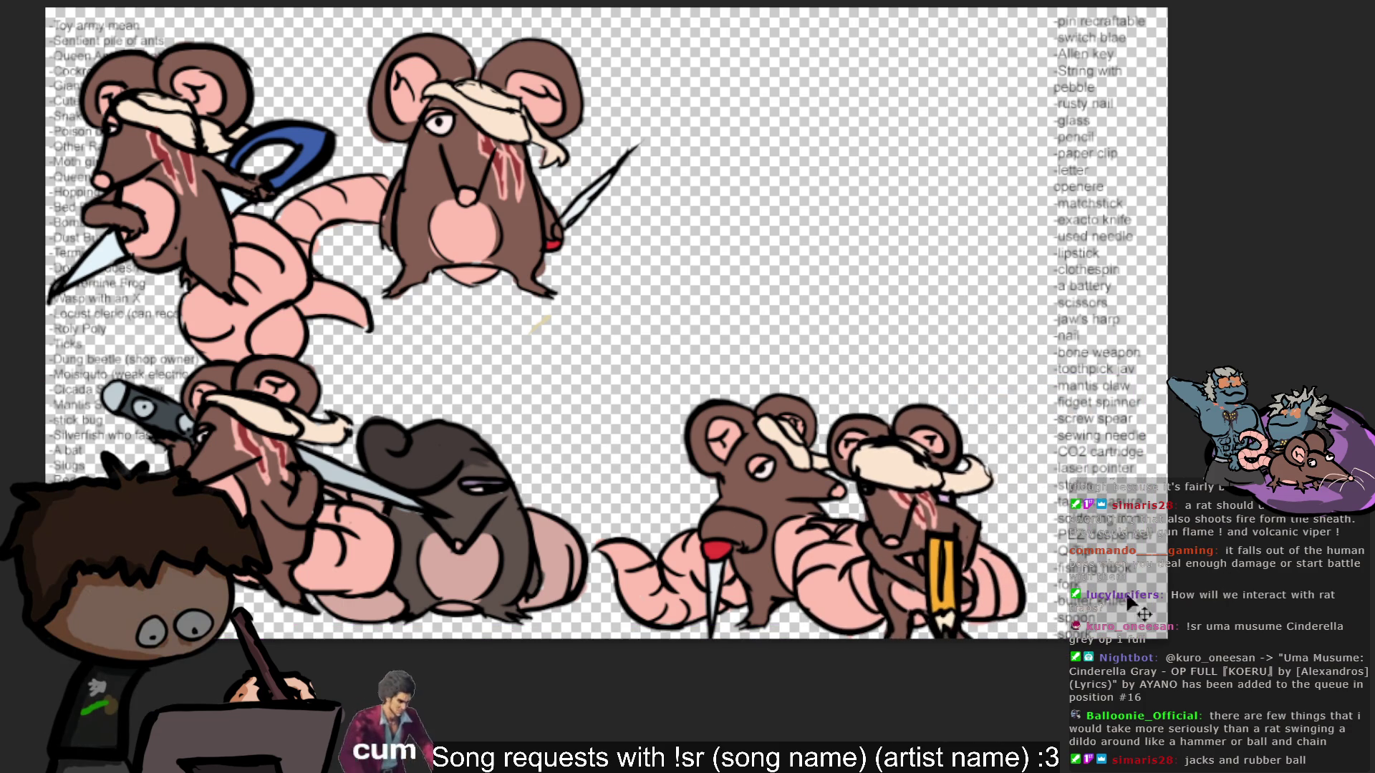
Pan across the canvas to review the rats and the weapon item list.
scroll(990, 528, up, 2)
scroll(1210, 641, up, 1)
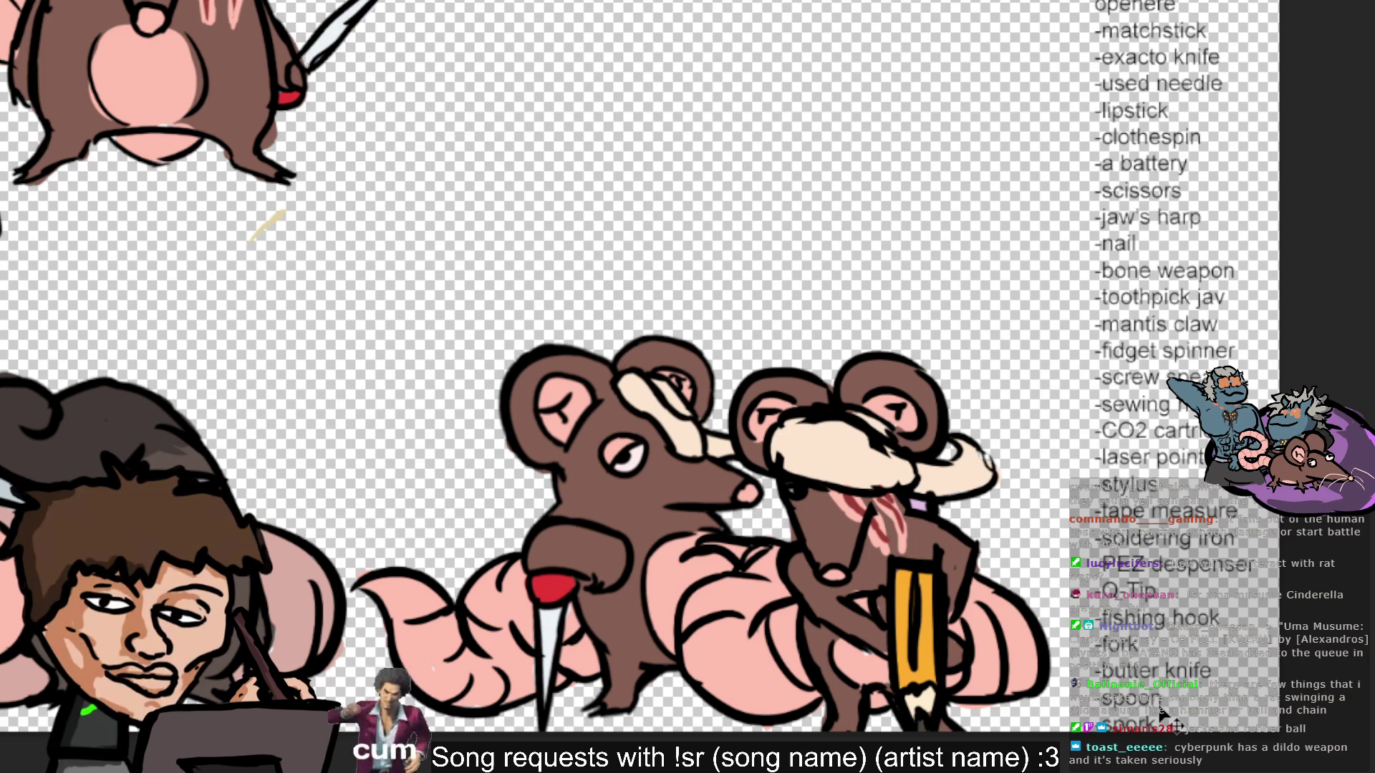
scroll(1161, 713, down, 2)
scroll(1162, 712, up, 2)
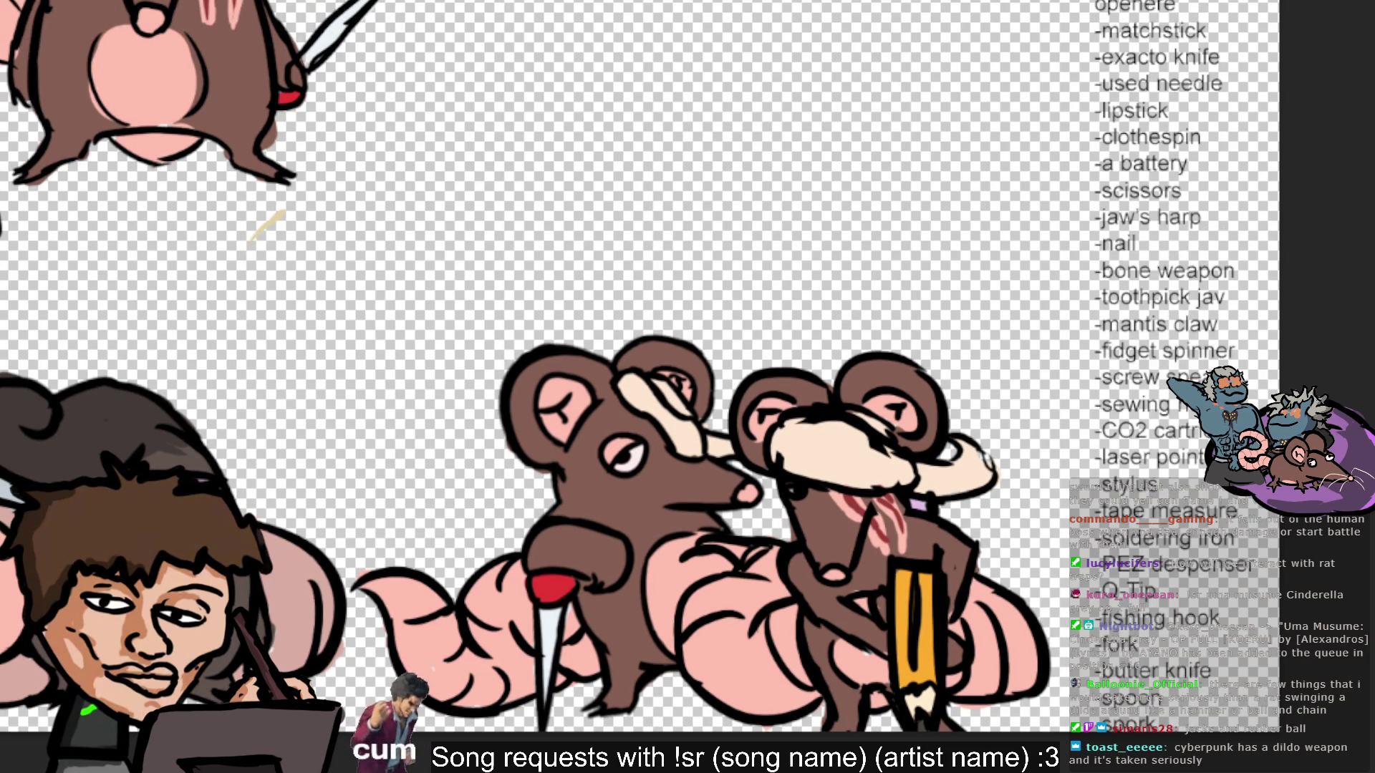
scroll(573, 358, right, 10)
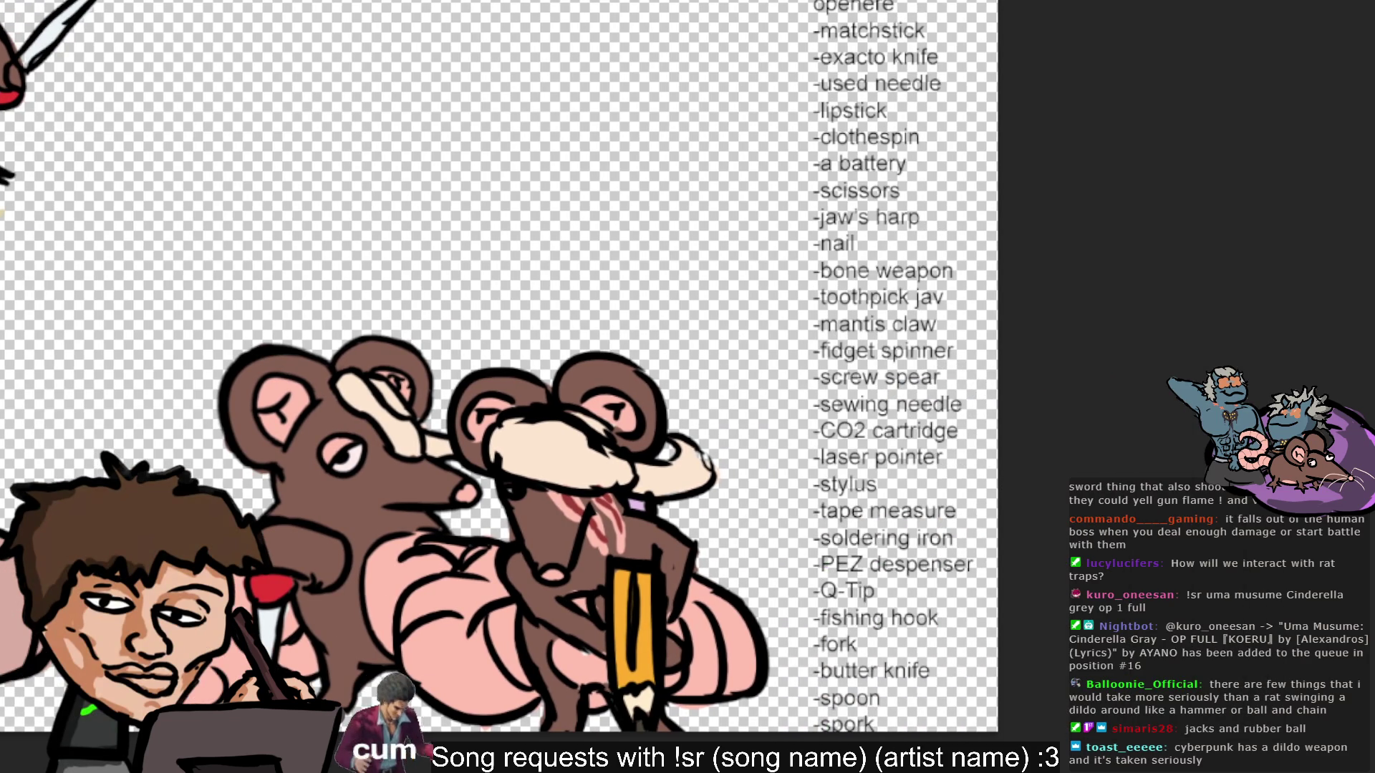
scroll(502, 358, down, 3)
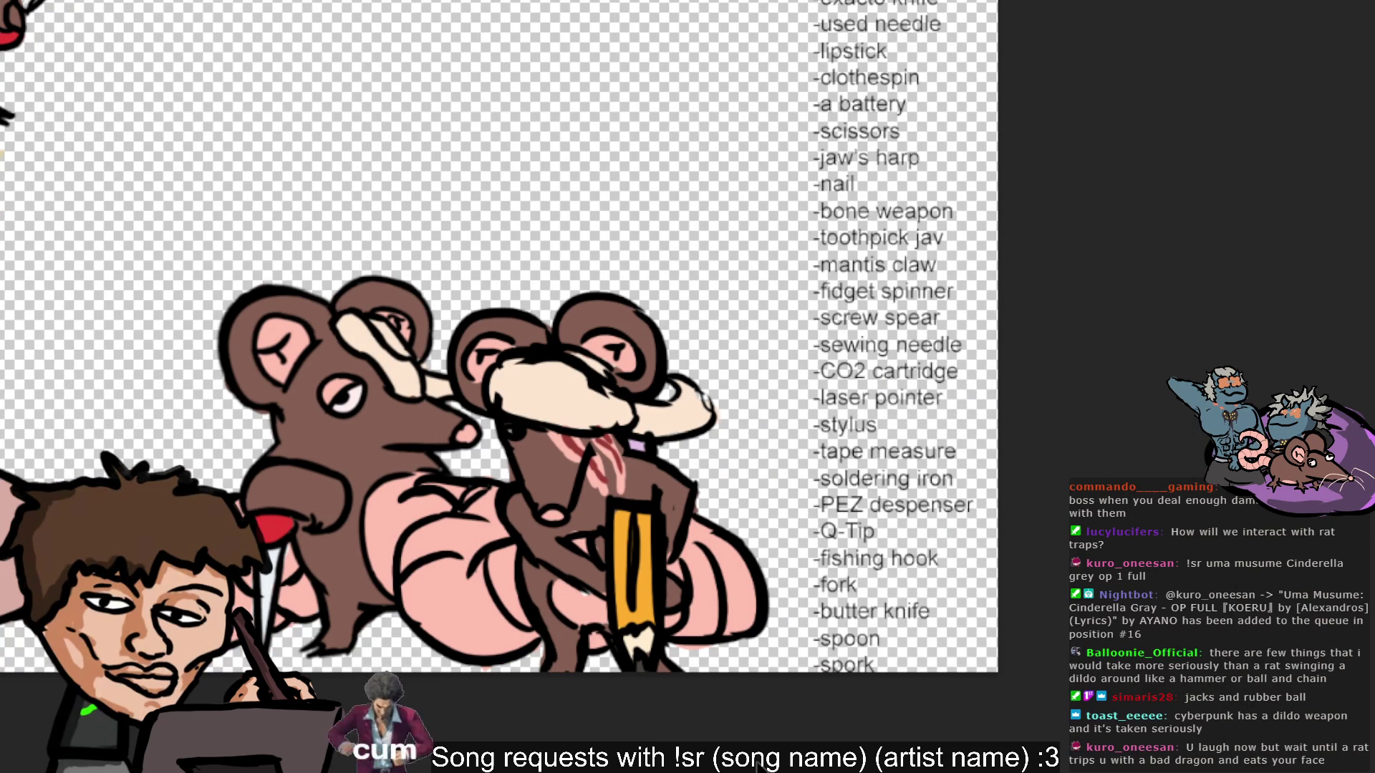
scroll(501, 343, up, 1)
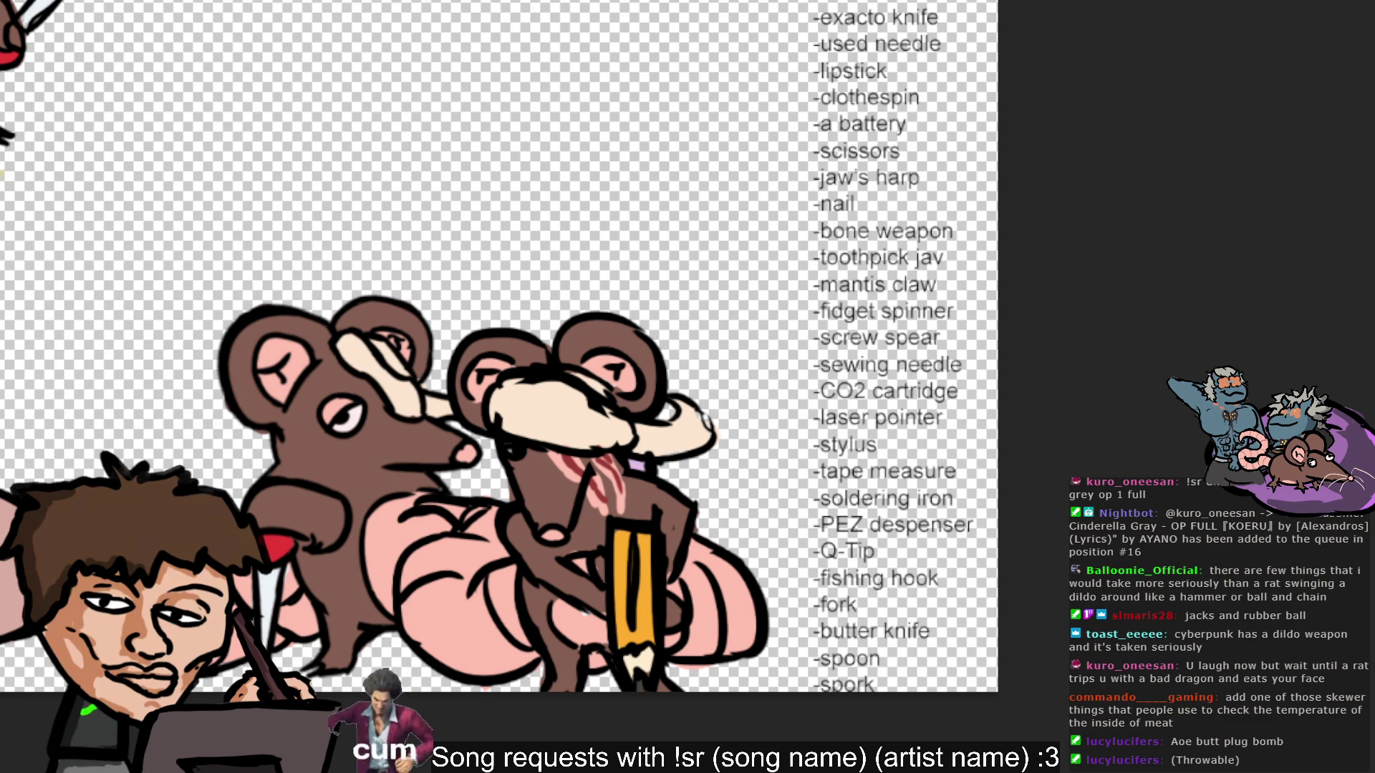
scroll(501, 358, up, 3)
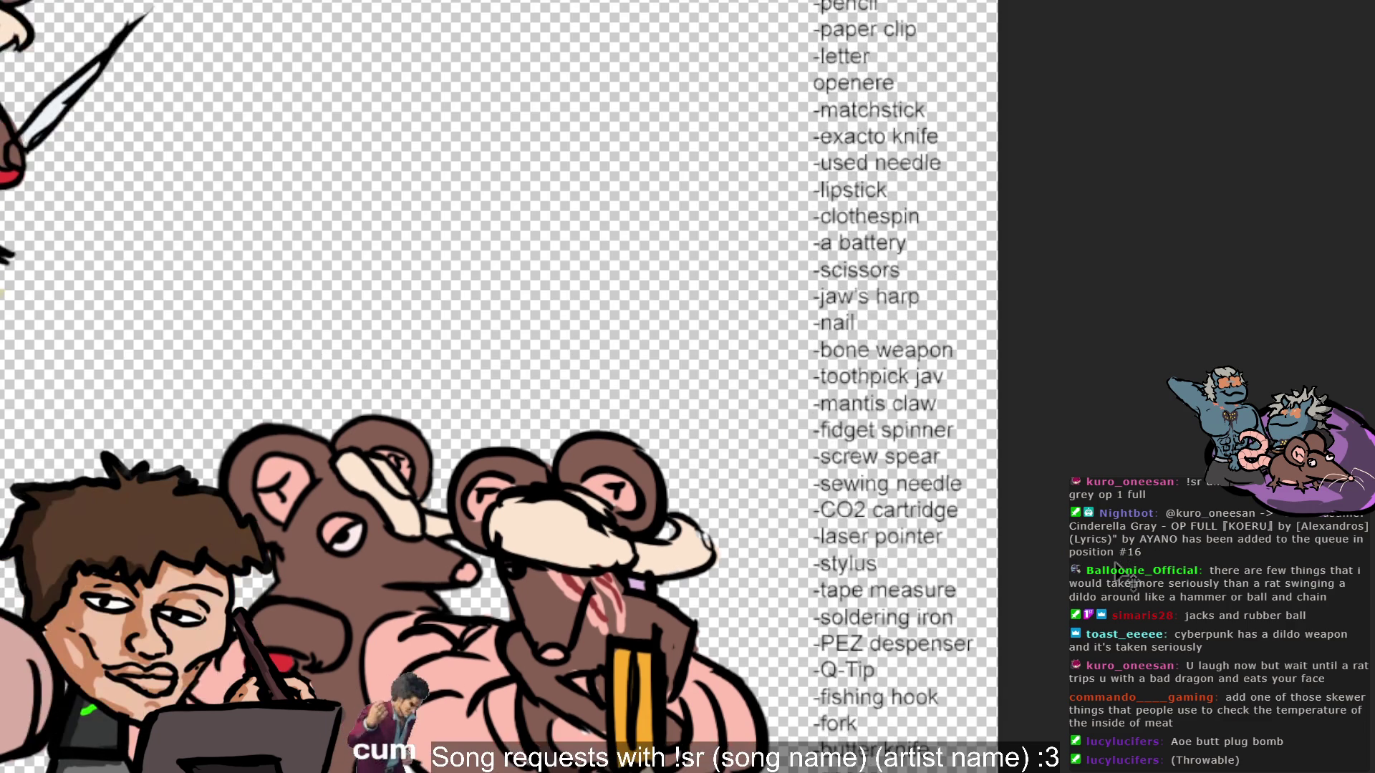
Shift the tool-idea list slightly, then undo the moves to restore it.
mouse_move(1121, 569)
mouse_down()
mouse_move(1122, 624)
mouse_move(1125, 577)
mouse_up()
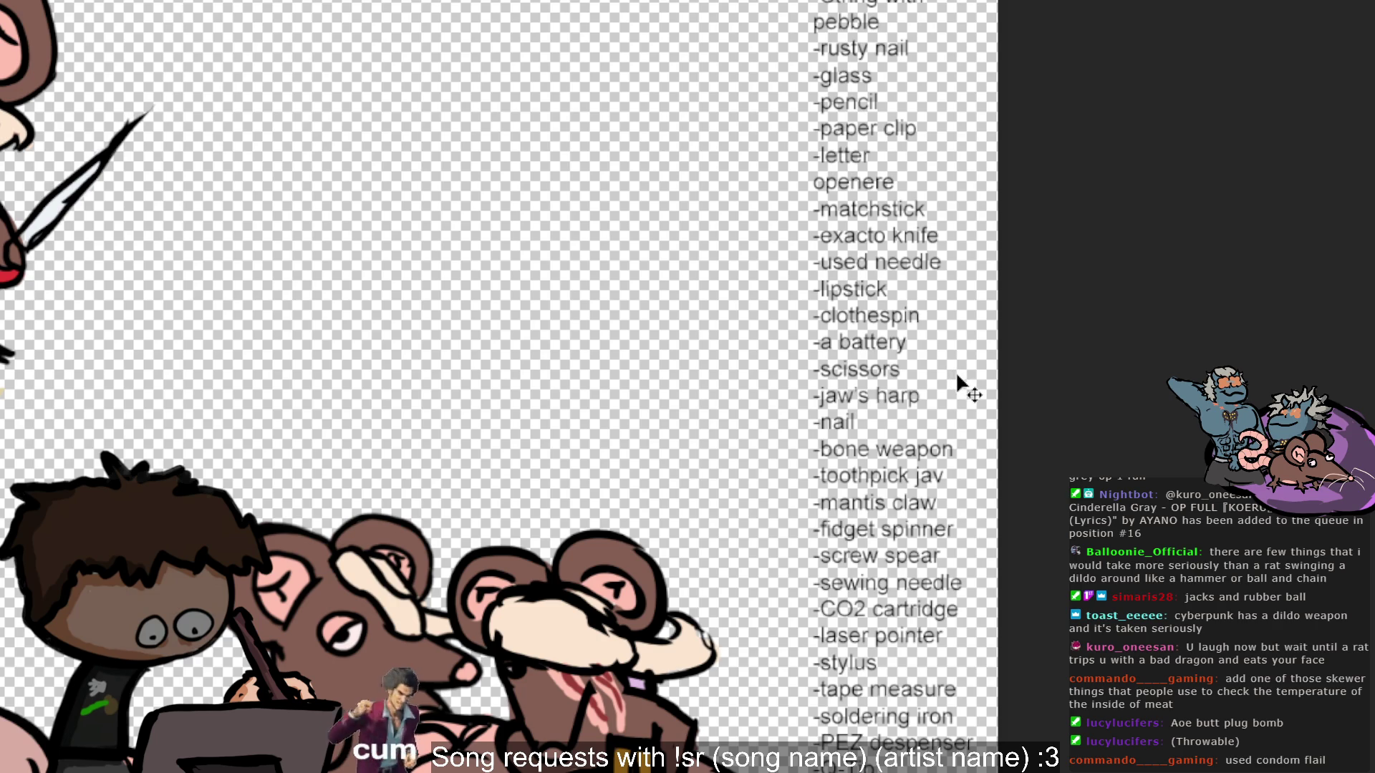
mouse_move(1027, 516)
mouse_down()
mouse_move(1028, 483)
mouse_move(1028, 495)
mouse_up()
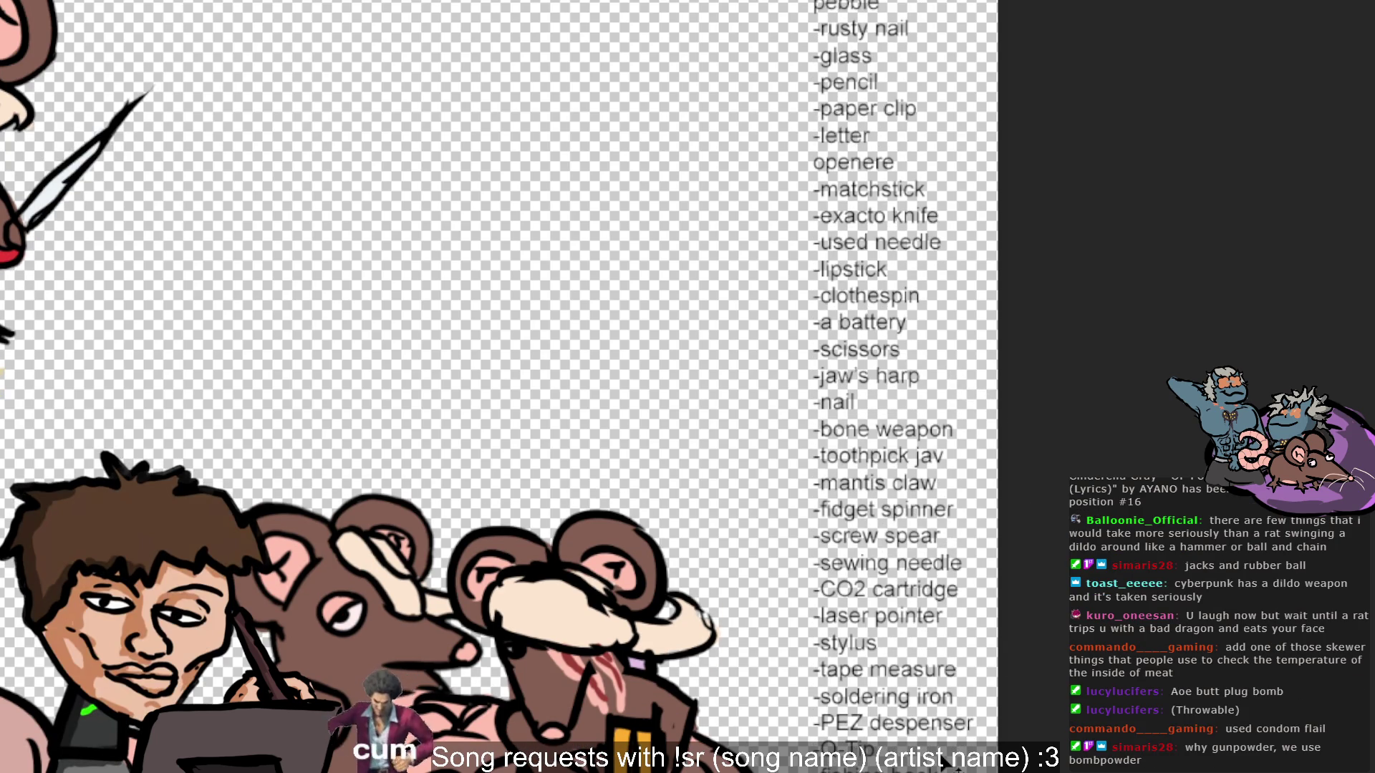
key(ctrl+z)
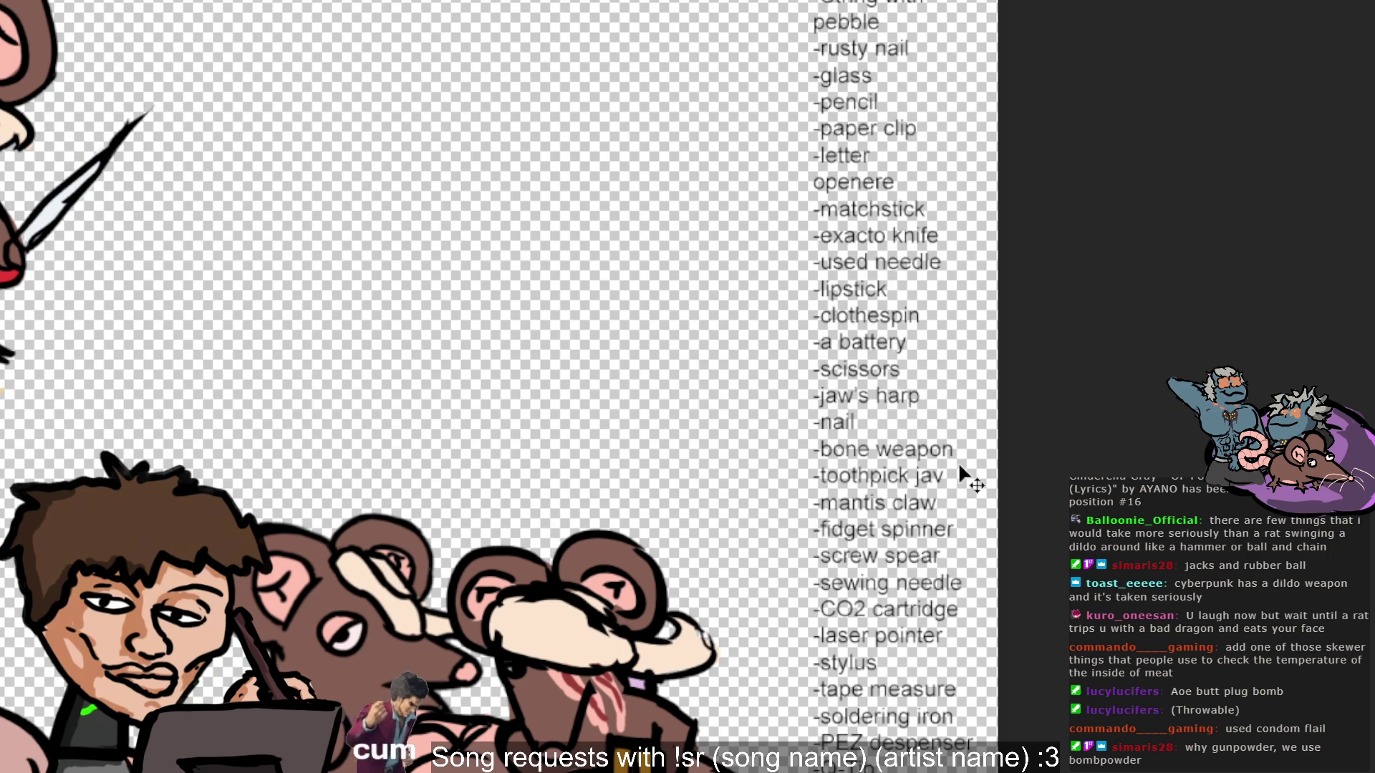
key(ctrl+z)
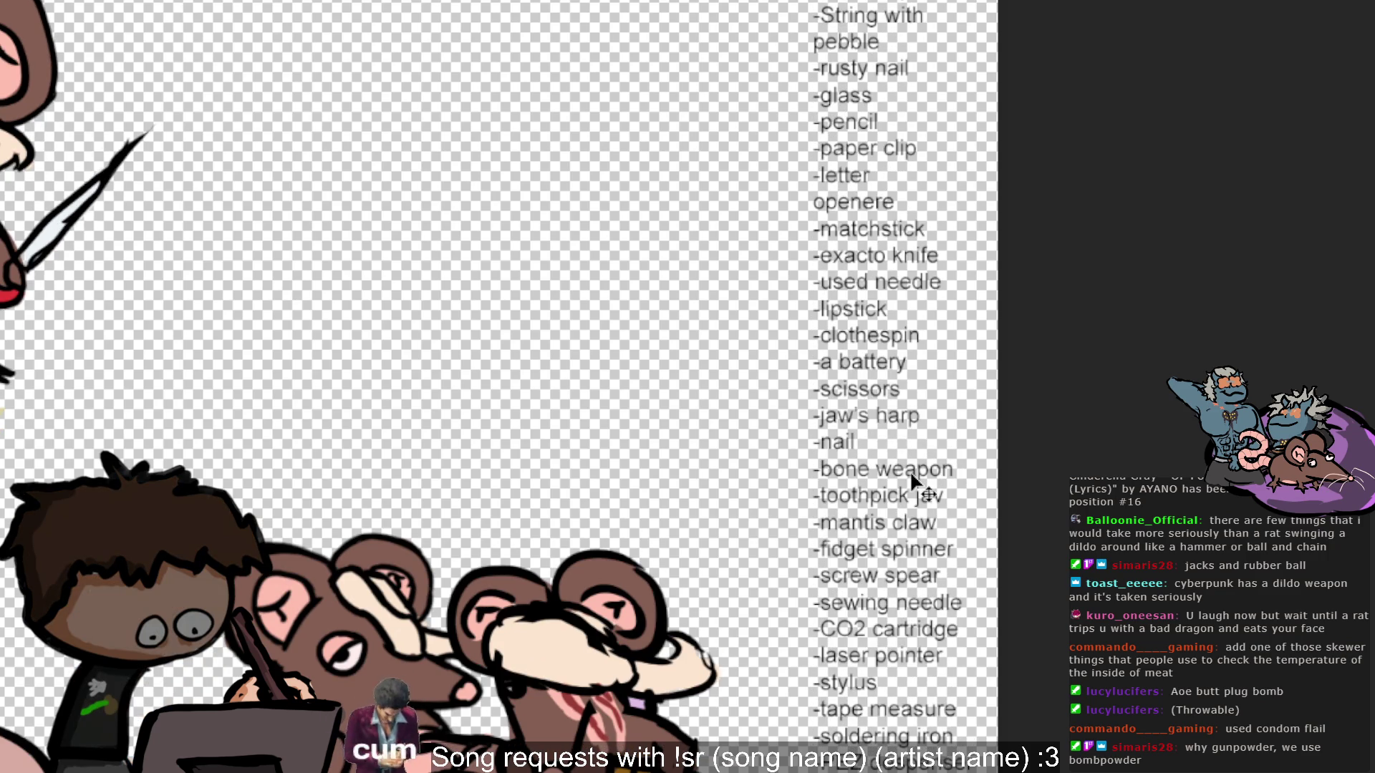
key(ctrl+z)
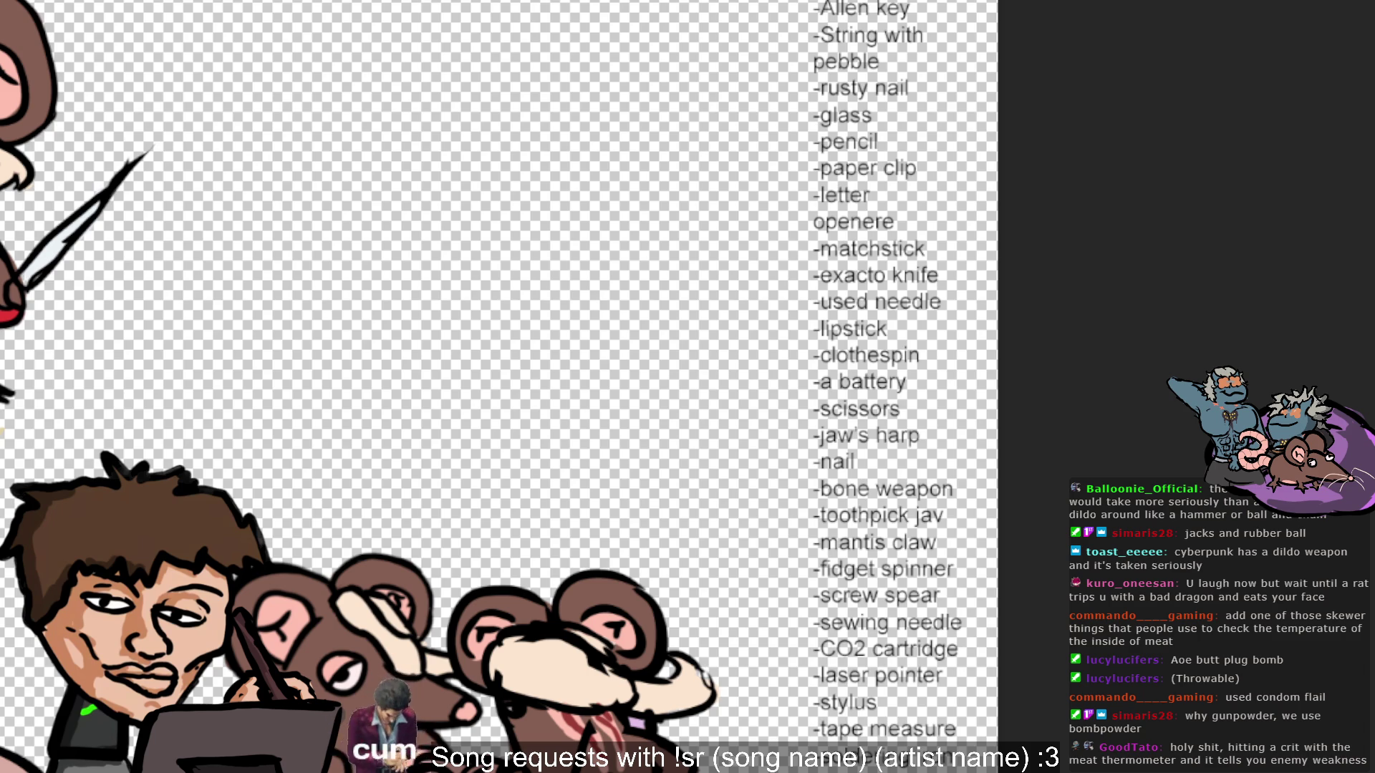
Zoom out until the whole sprite sheet fits the screen.
scroll(501, 387, down, 5)
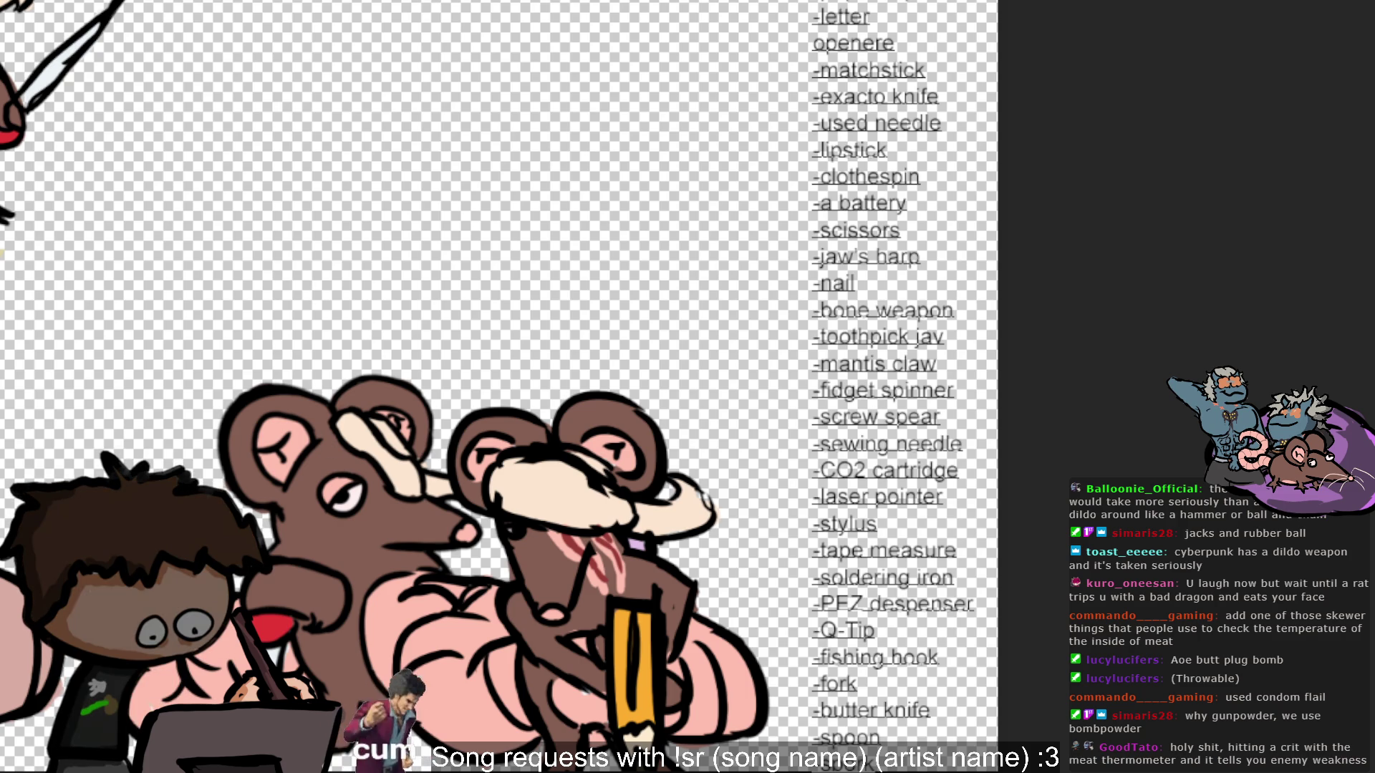
scroll(710, 503, down, 5)
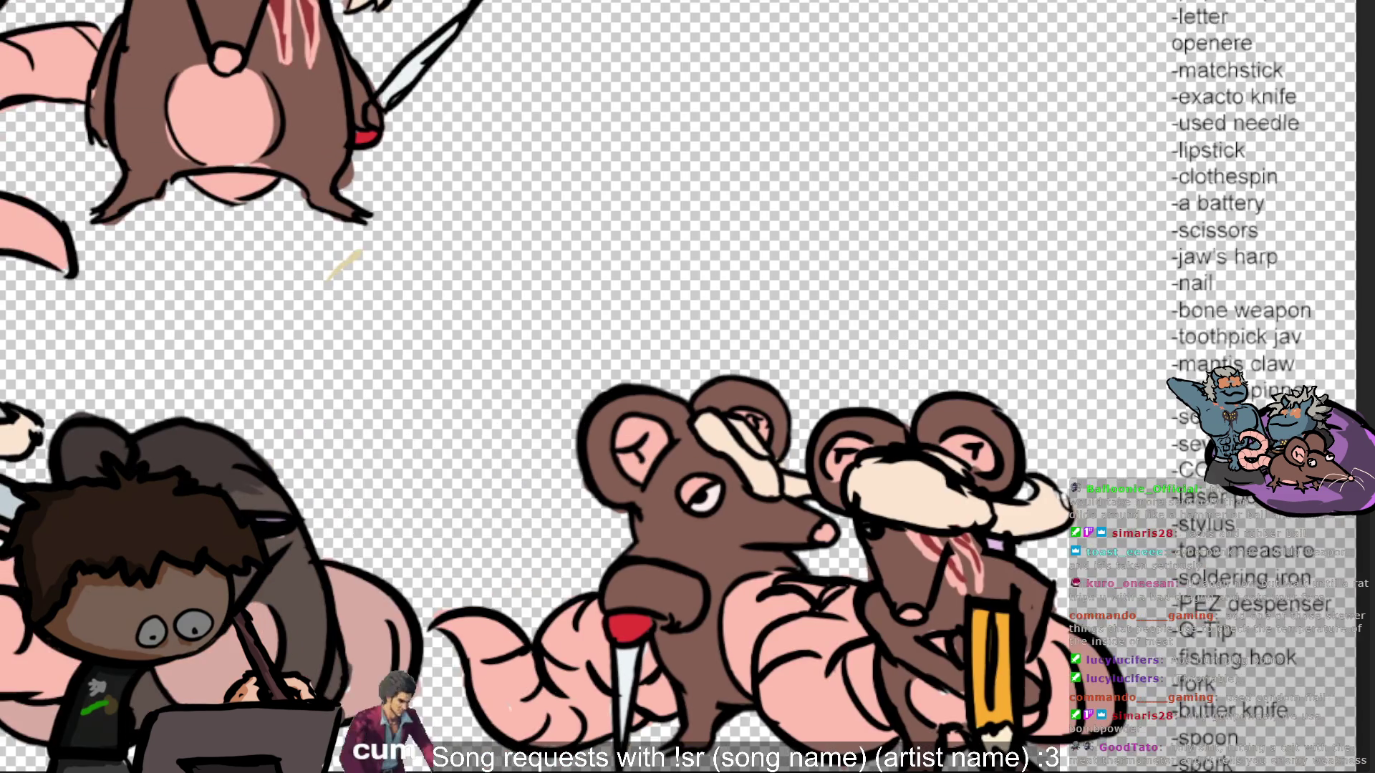
scroll(711, 503, down, 2)
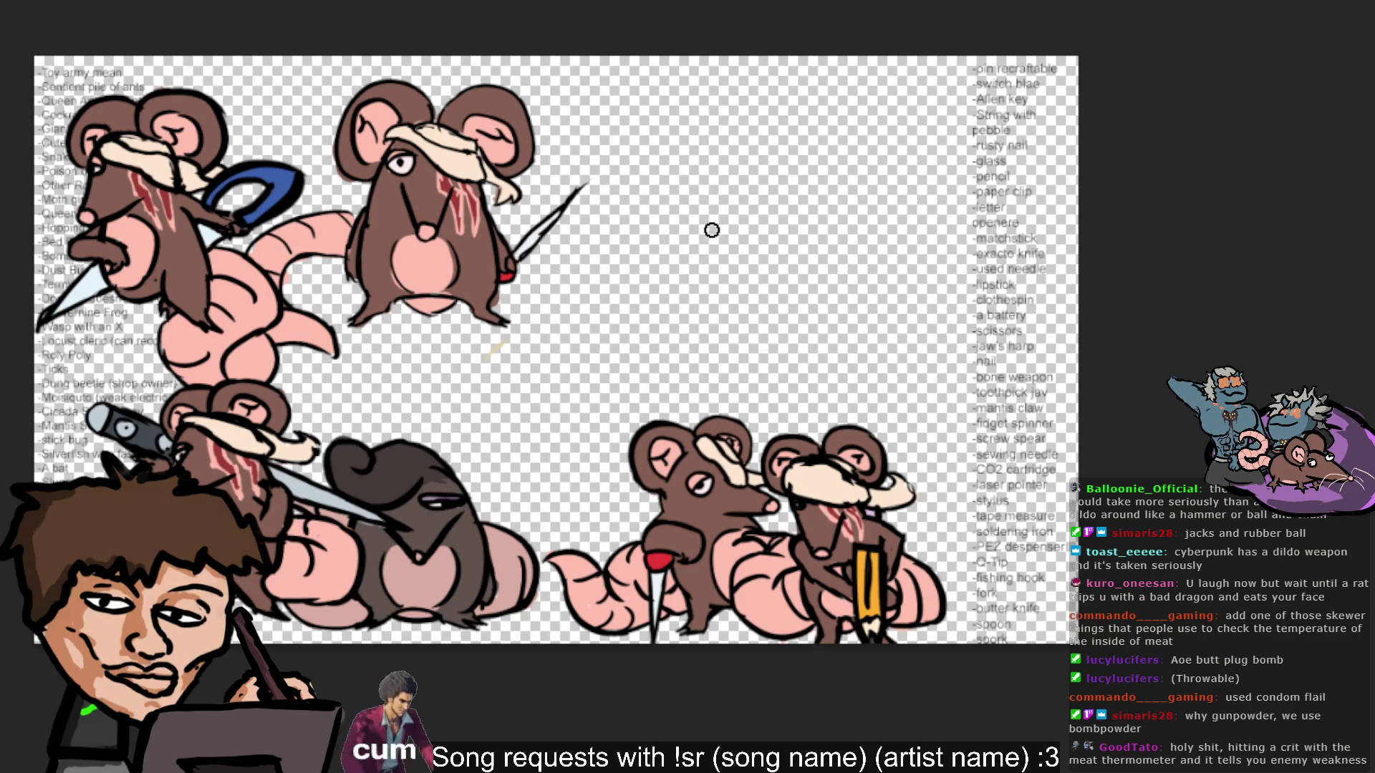
Discard a red test curve and sample the black line colour from a rat.
drag(686, 315, 668, 257)
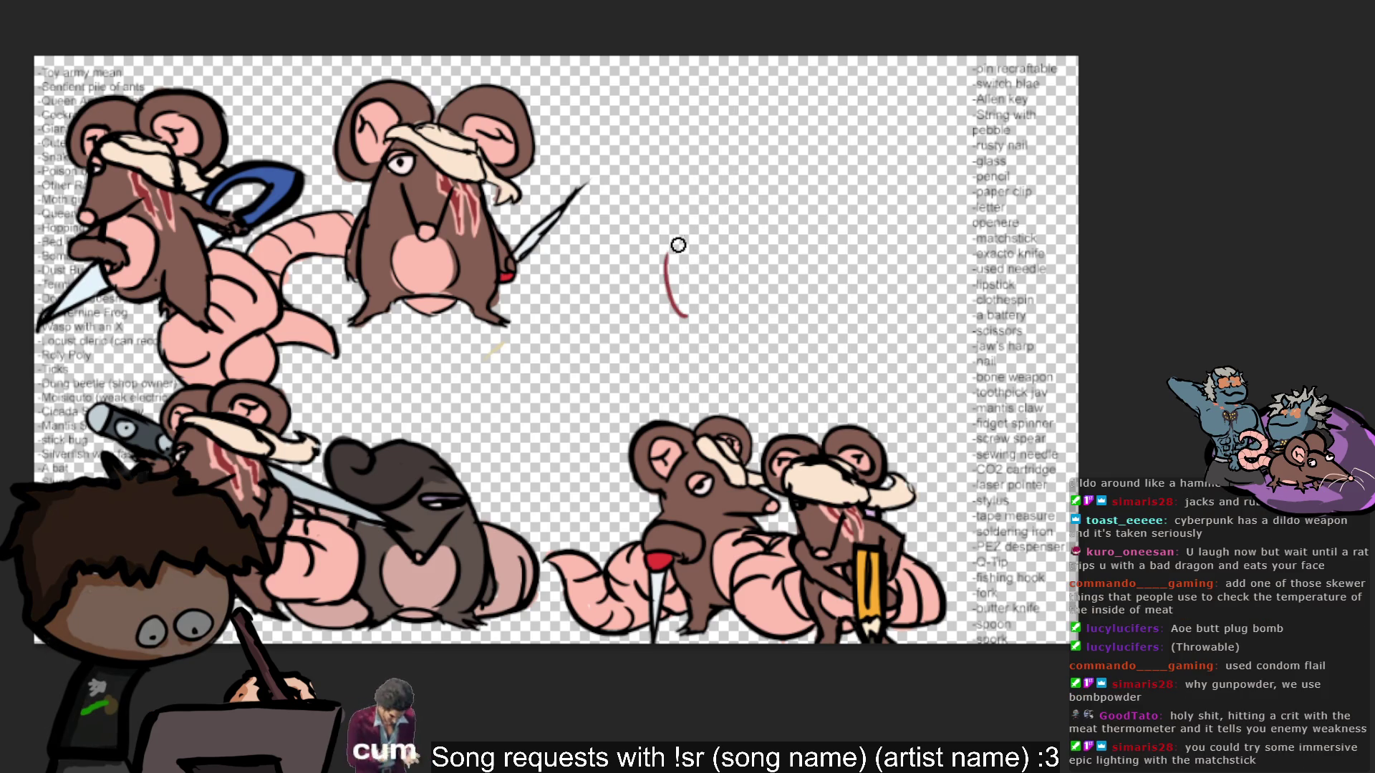
key(ctrl+z)
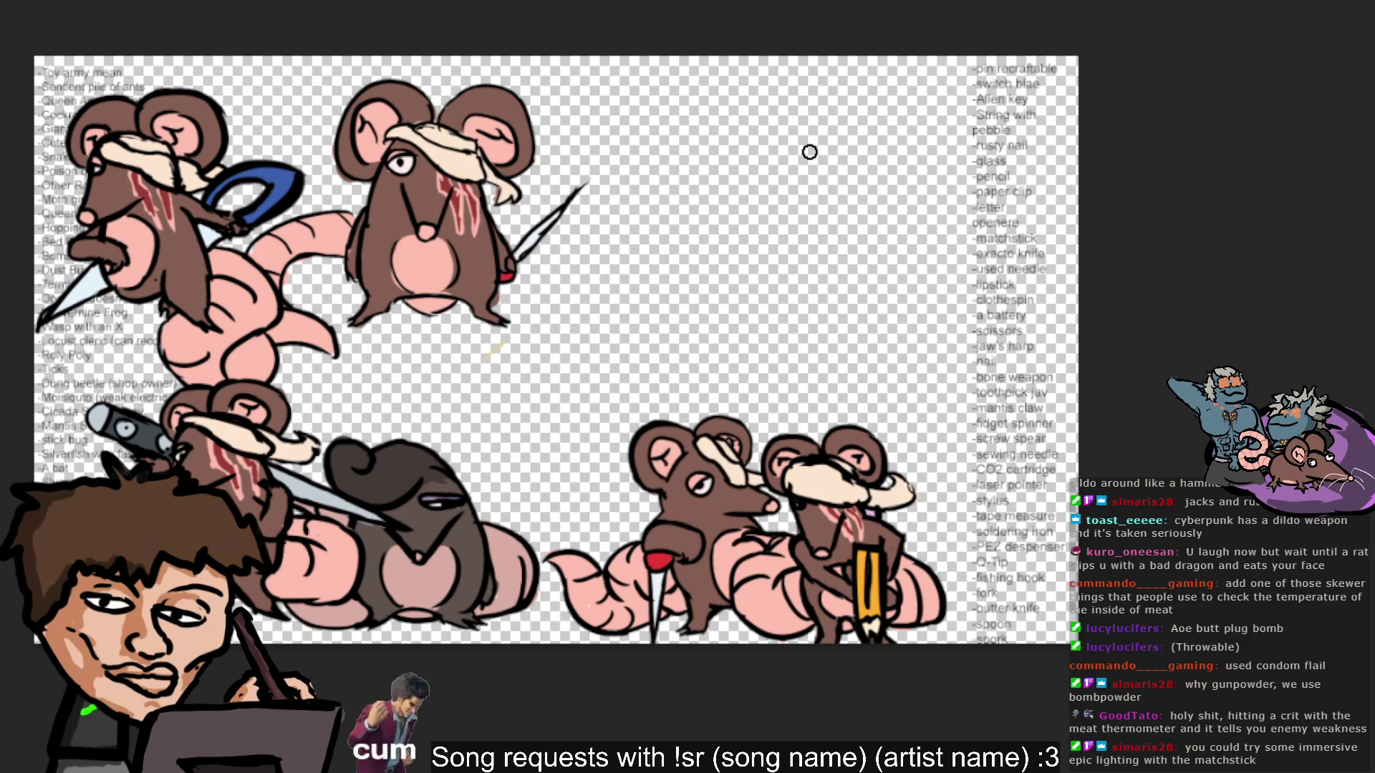
alt+click(445, 231)
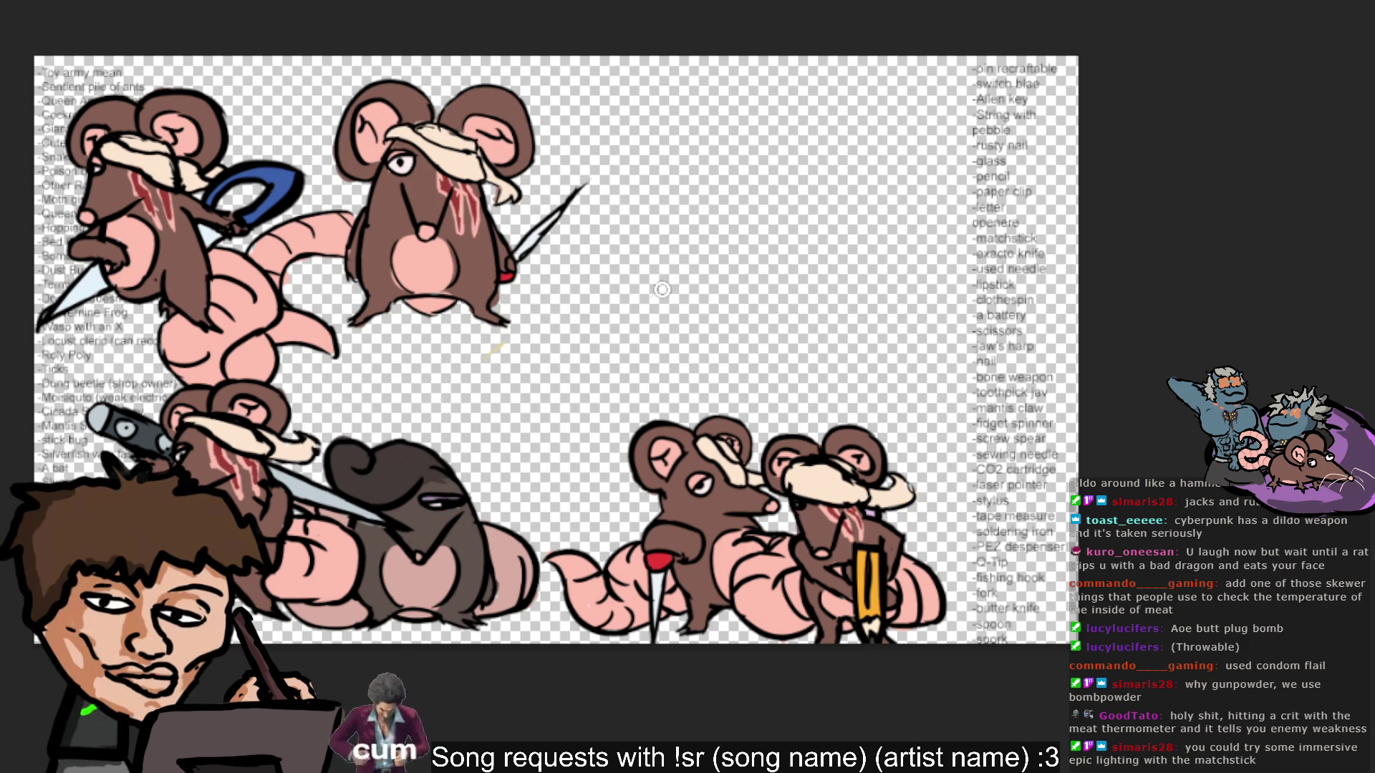
Sketch and redo the left curve of the new rat's head several times.
drag(634, 319, 632, 210)
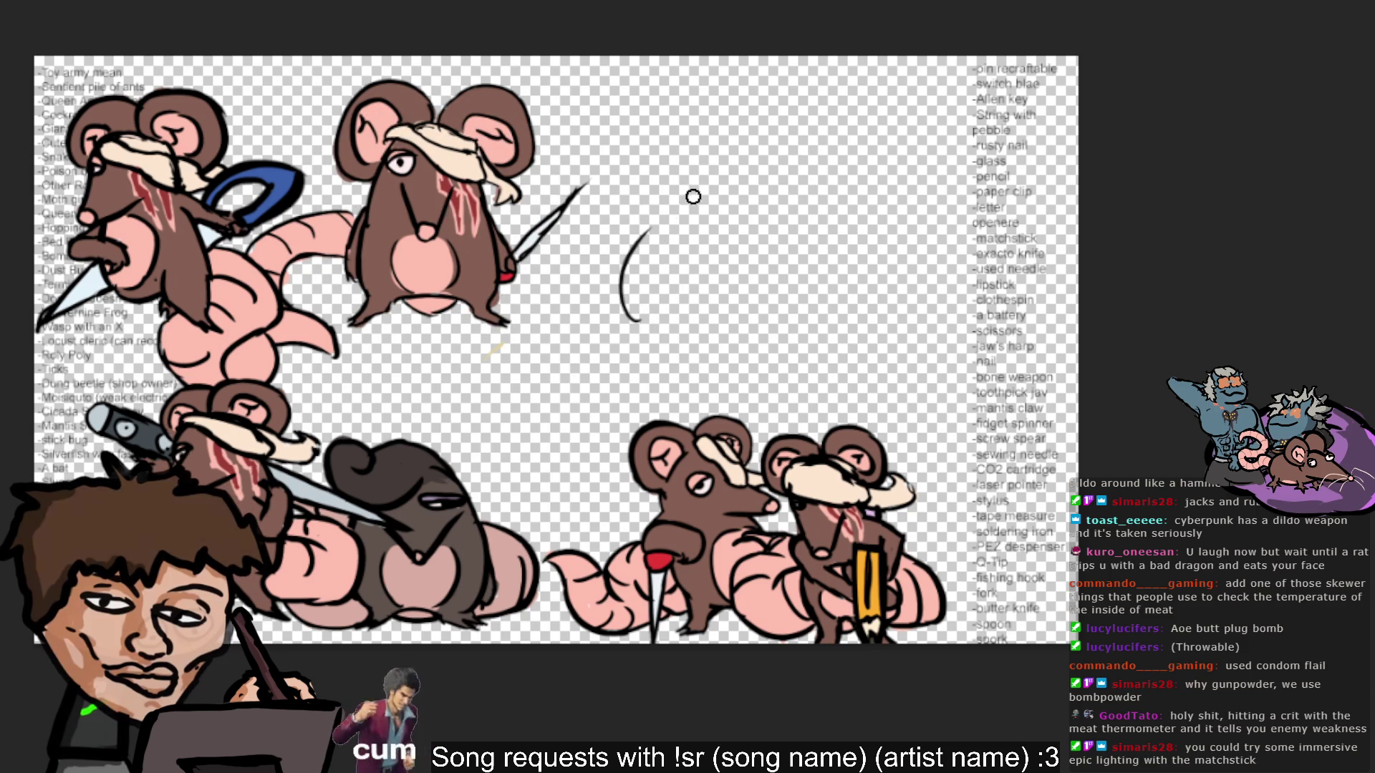
key(ctrl+z)
drag(637, 320, 648, 194)
key(ctrl+z)
drag(636, 307, 659, 196)
key(ctrl+z)
drag(636, 320, 655, 203)
key(ctrl+z)
mouse_move(634, 328)
mouse_down()
mouse_move(635, 167)
mouse_move(662, 216)
mouse_up()
key(ctrl+z)
key(ctrl+z)
drag(642, 311, 648, 219)
key(ctrl+z)
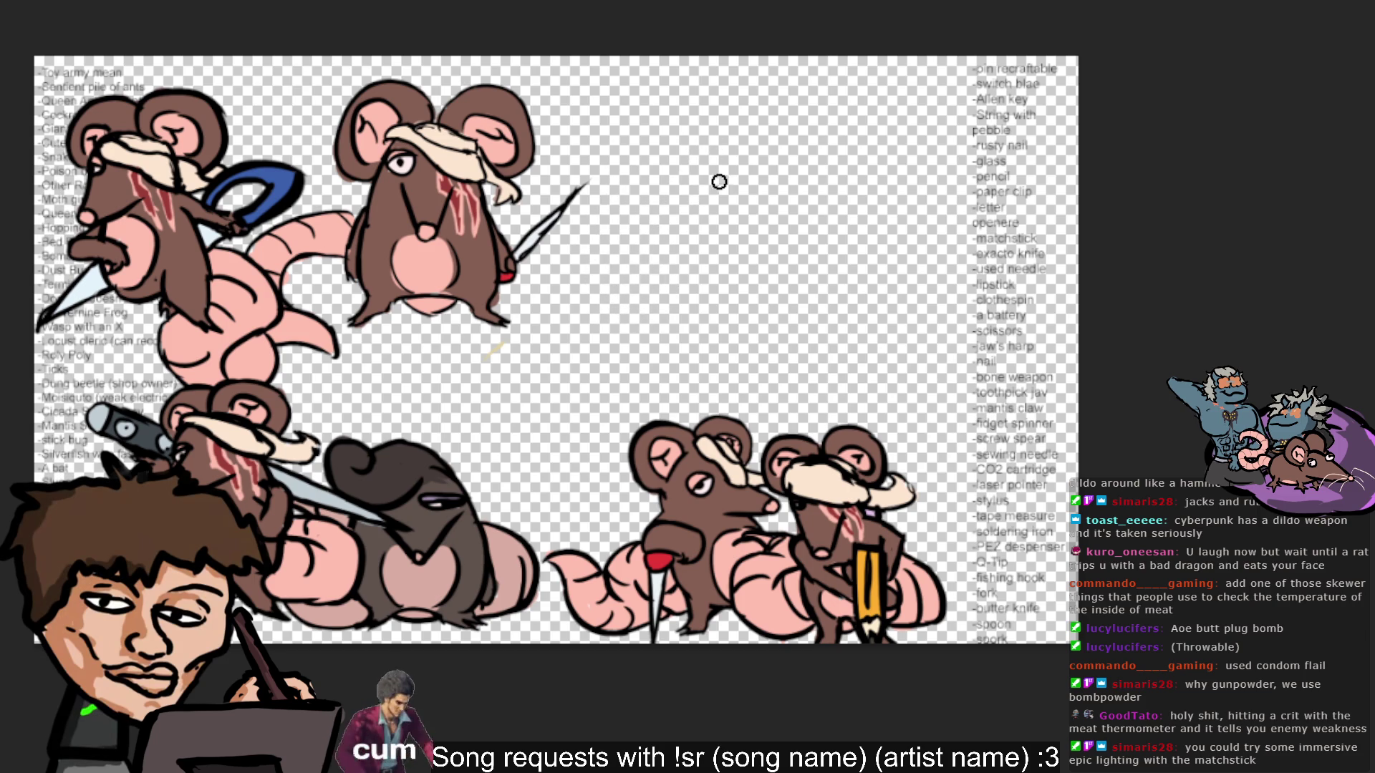
drag(778, 206, 775, 179)
key(ctrl+z)
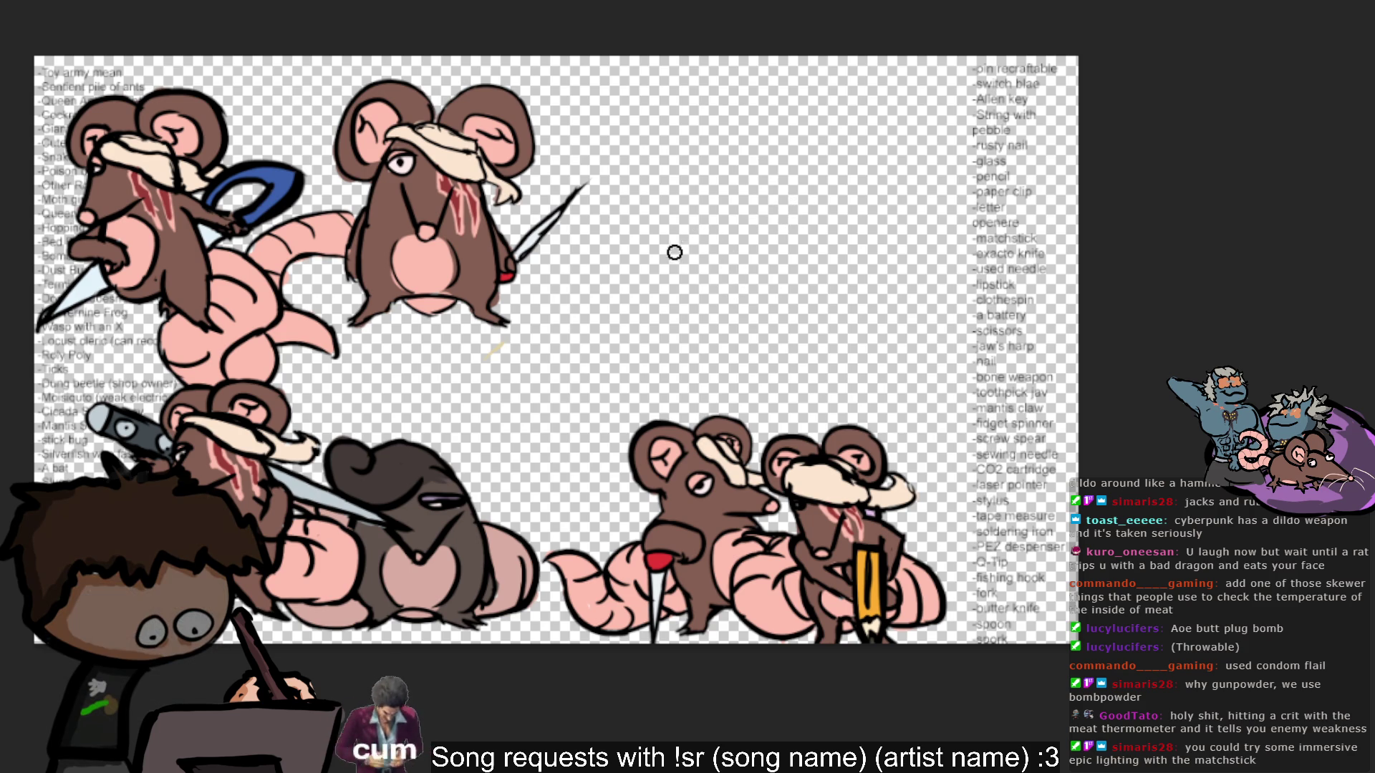
Draw the head's arc and right side, then try an eye line inside it.
mouse_move(652, 301)
mouse_down()
mouse_move(698, 184)
mouse_move(742, 181)
mouse_move(773, 247)
mouse_up()
key(ctrl+z)
key(ctrl+z)
key(ctrl+z)
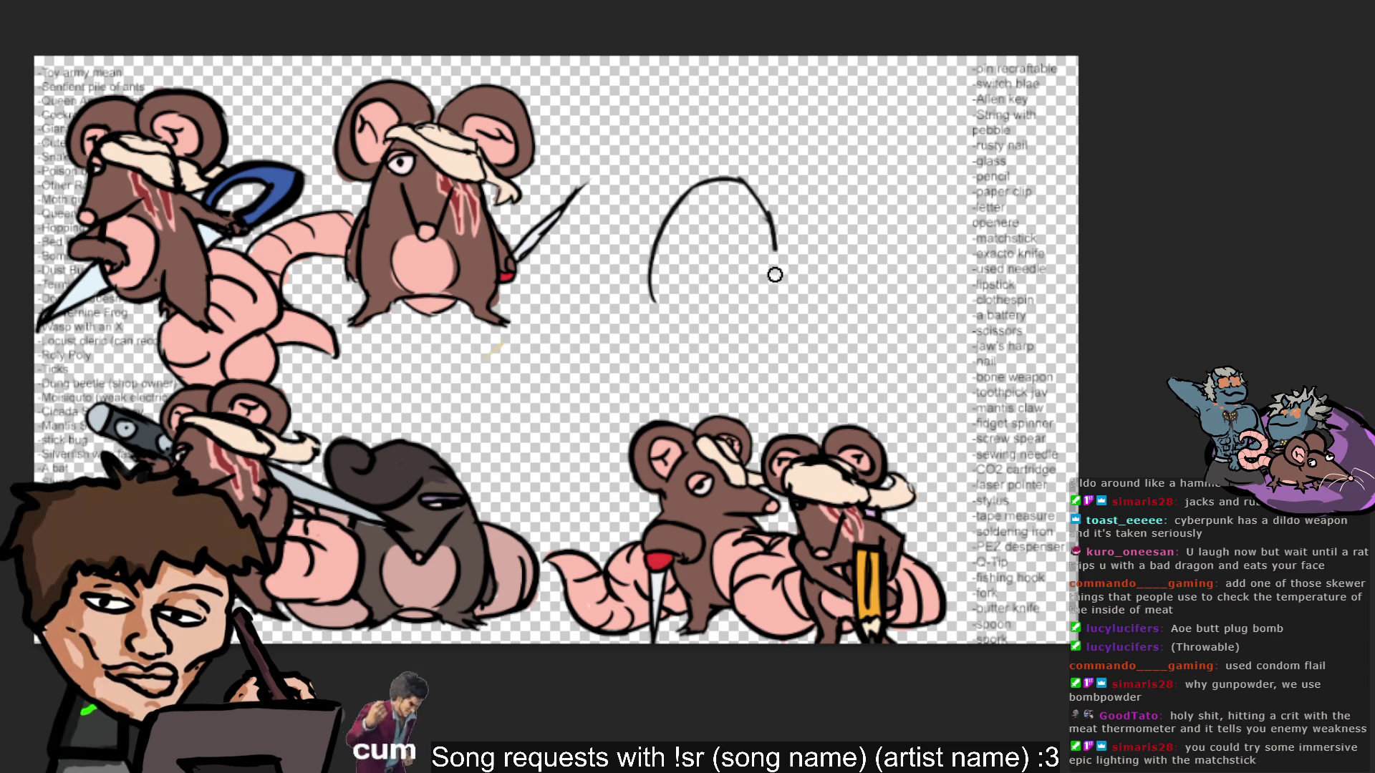
drag(768, 230, 773, 300)
key(ctrl+z)
drag(770, 209, 759, 287)
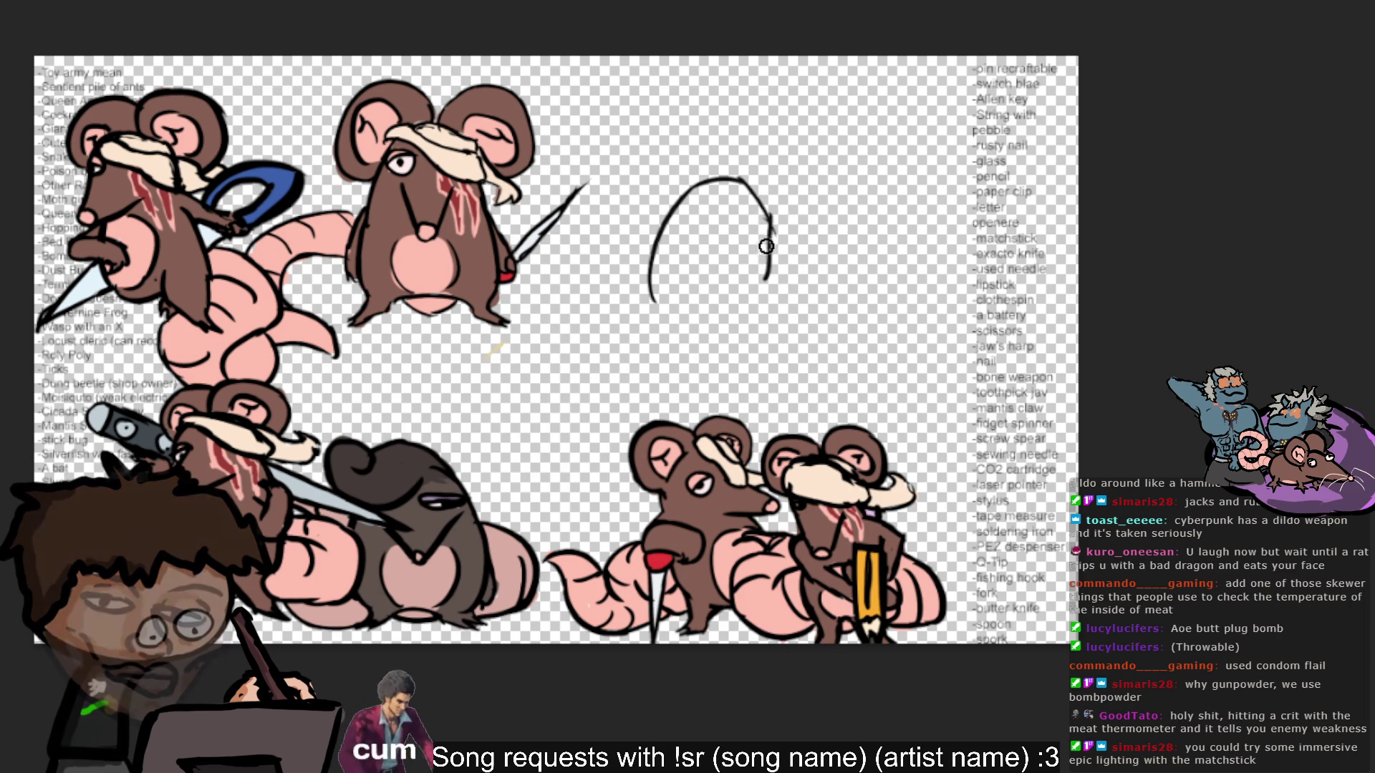
key(ctrl+z)
drag(768, 229, 762, 315)
key(ctrl+z)
mouse_move(706, 228)
mouse_down()
mouse_move(752, 279)
mouse_move(709, 240)
mouse_move(719, 271)
mouse_up()
key(ctrl+z)
key(ctrl+z)
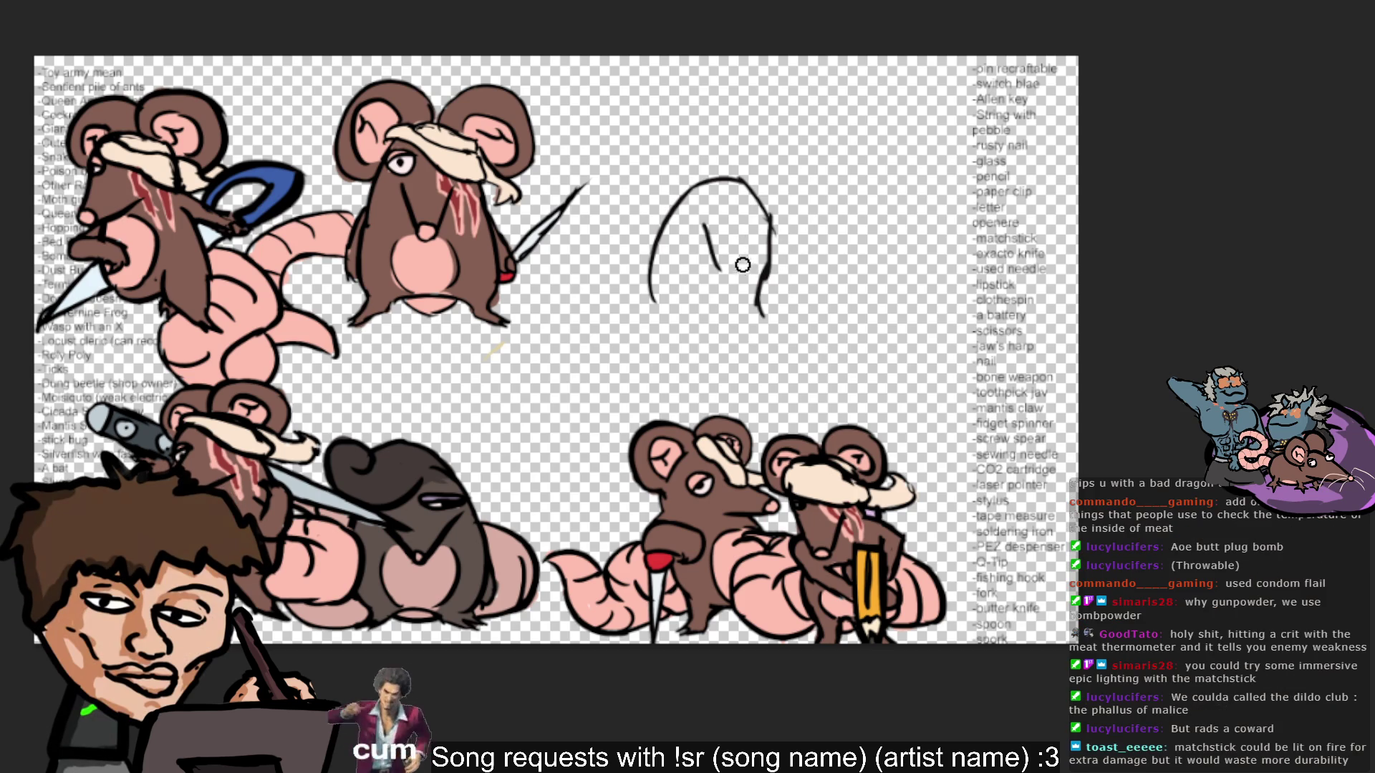
Draw the second eye beside the first, a small rounded nose and an arm reaching right.
drag(737, 272, 749, 219)
key(ctrl+z)
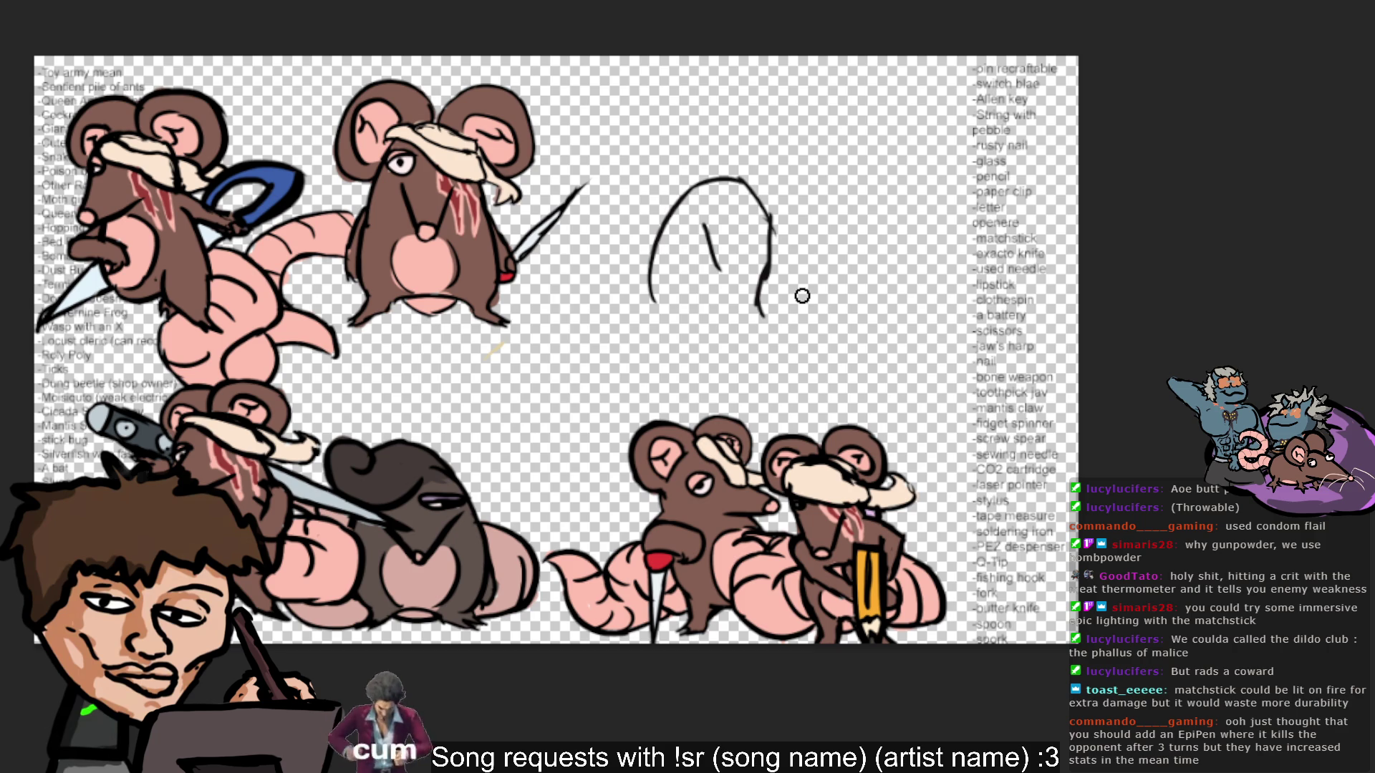
drag(741, 229, 741, 269)
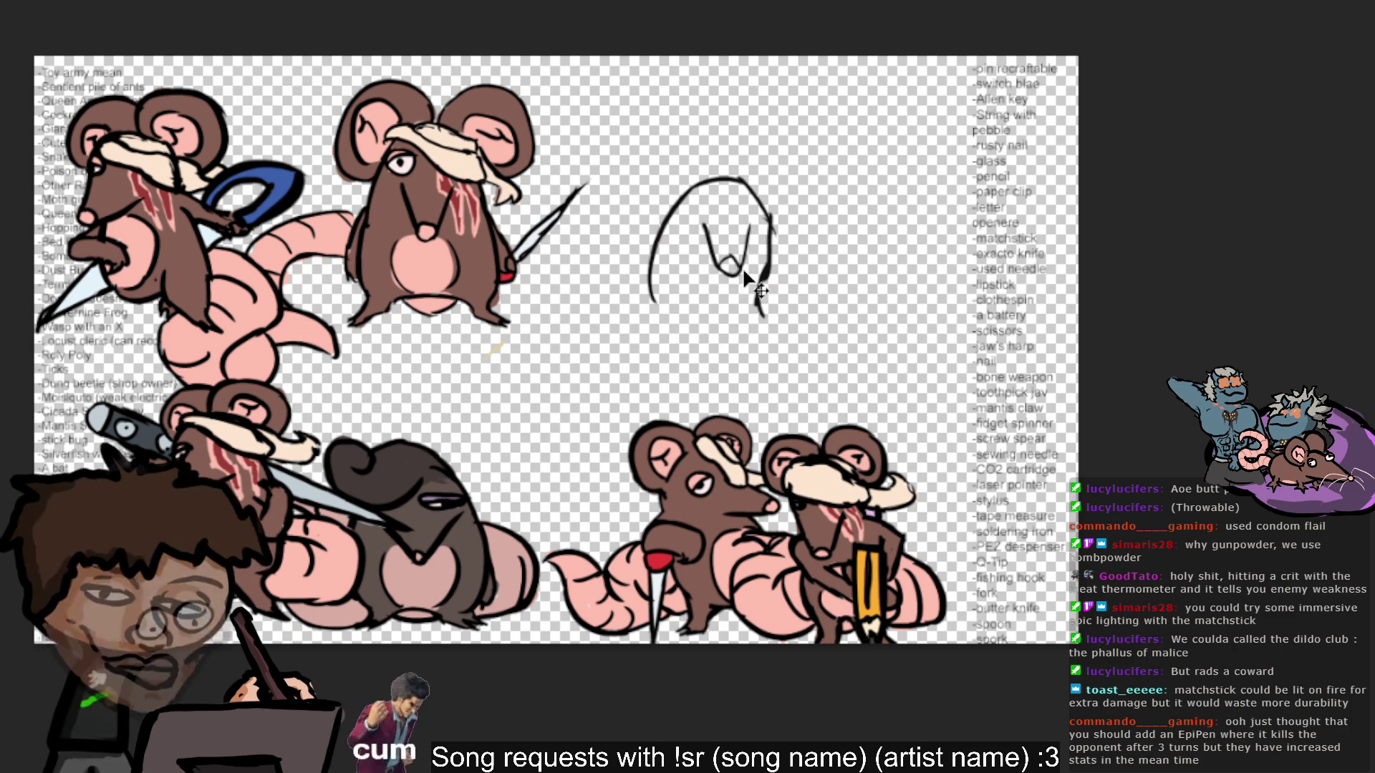
mouse_move(725, 263)
mouse_down()
mouse_move(800, 262)
mouse_move(793, 277)
mouse_up()
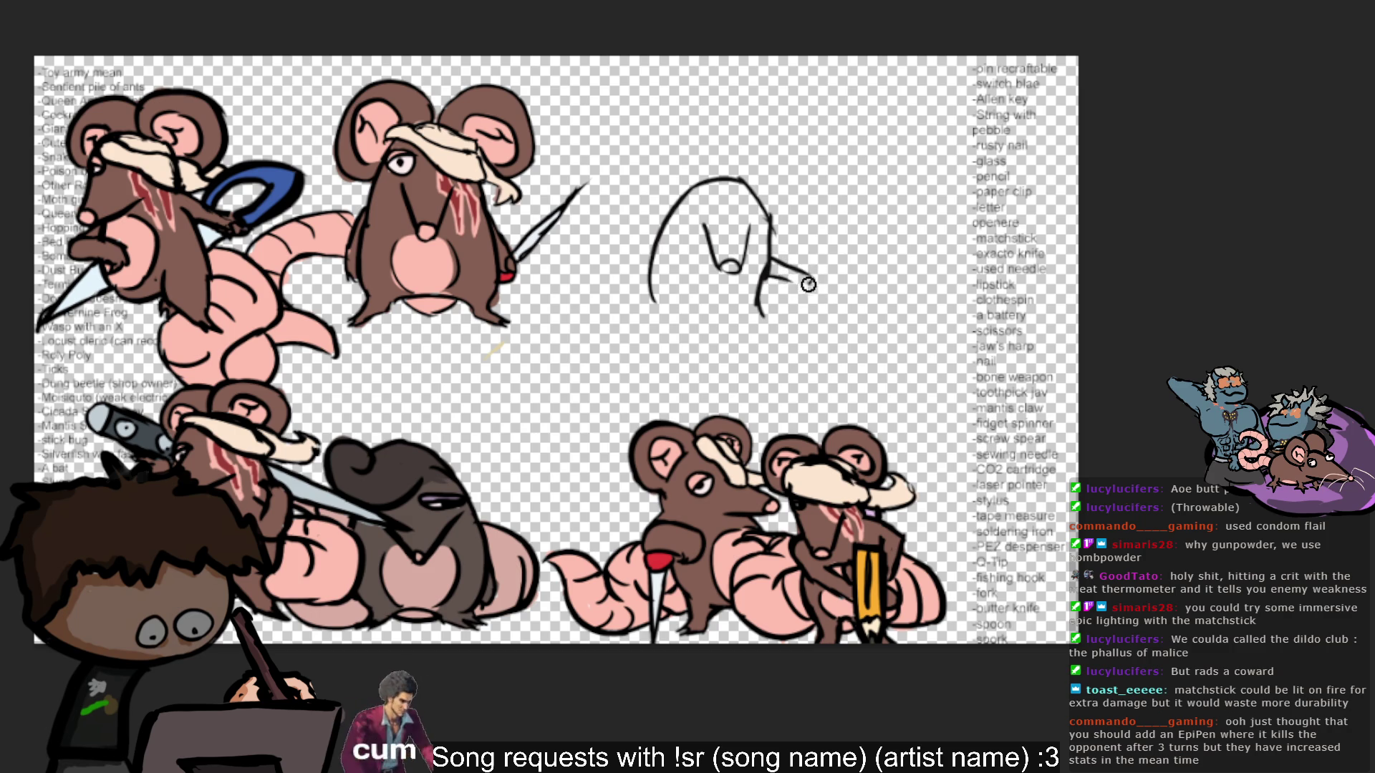
drag(777, 270, 813, 281)
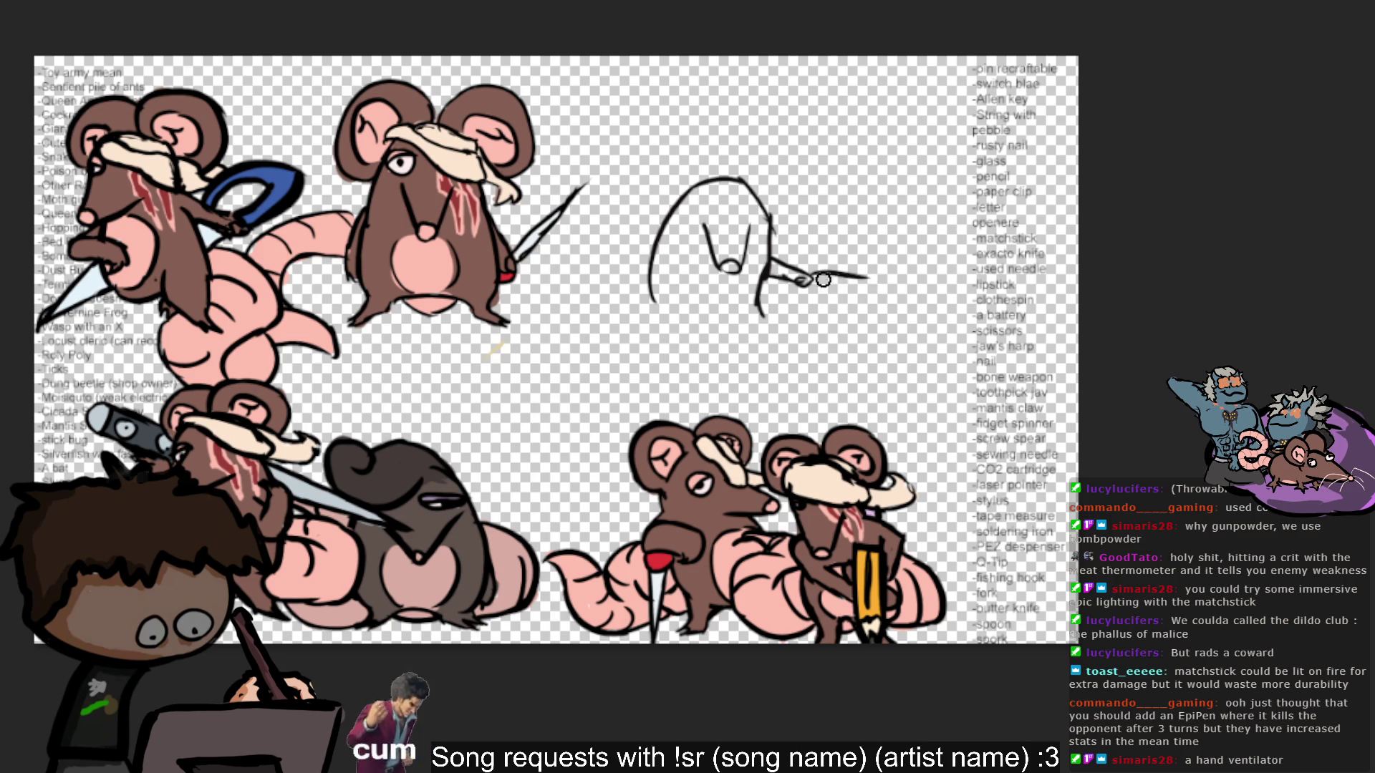
Draw a long straight stick extending right from the rat's hand.
mouse_move(800, 281)
mouse_down()
mouse_move(895, 285)
mouse_move(875, 288)
mouse_move(886, 268)
mouse_up()
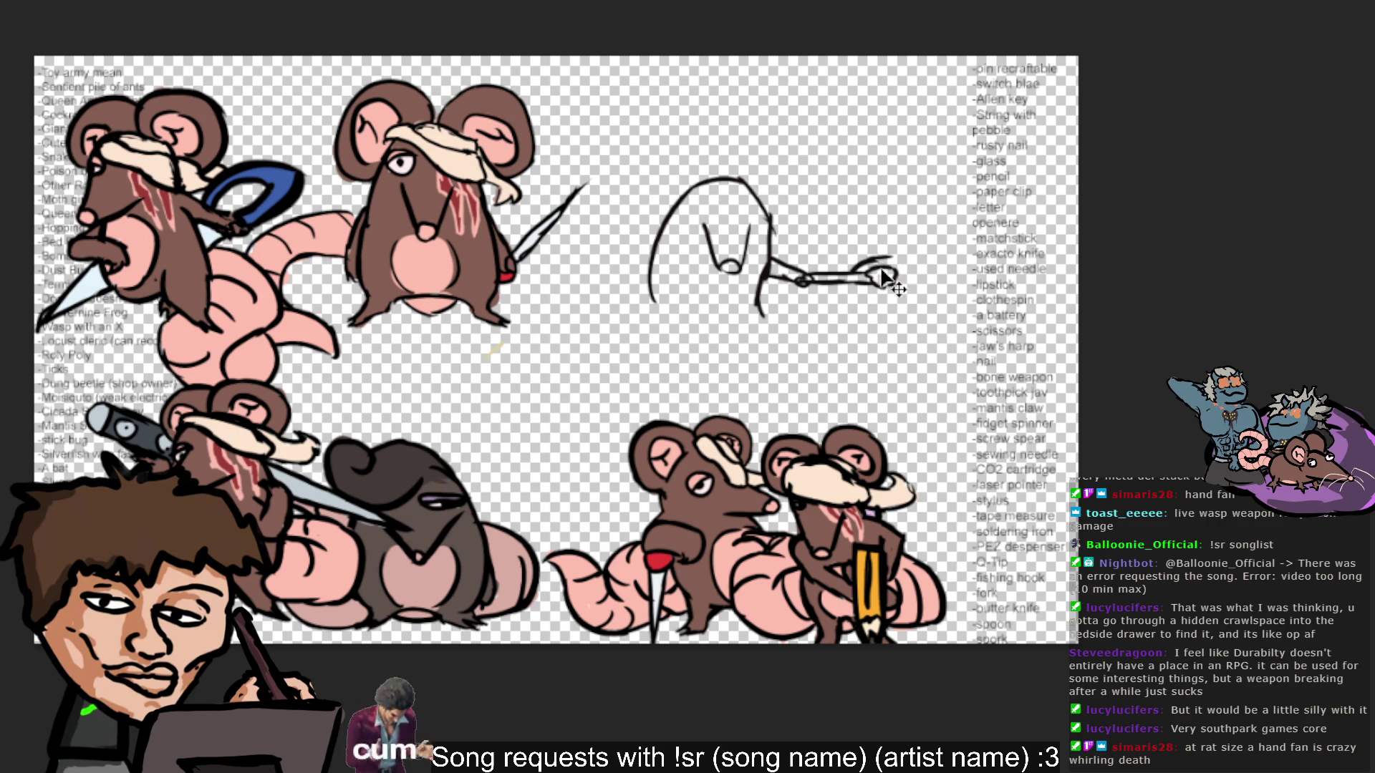
Extend the tool along the hand and try several body and curve strokes, undoing the rough ones.
mouse_move(863, 262)
mouse_down()
mouse_move(905, 260)
mouse_move(918, 294)
mouse_move(877, 319)
mouse_up()
mouse_move(912, 272)
mouse_down()
mouse_move(831, 329)
mouse_move(644, 313)
mouse_up()
key(ctrl+z)
mouse_move(831, 331)
mouse_down()
mouse_move(614, 250)
mouse_move(595, 199)
mouse_up()
key(ctrl+z)
mouse_move(628, 242)
mouse_down()
mouse_move(594, 190)
mouse_move(756, 308)
mouse_up()
key(ctrl+z)
key(ctrl+z)
key(ctrl+z)
drag(617, 216, 679, 281)
key(ctrl+z)
mouse_move(614, 218)
mouse_down()
mouse_move(693, 273)
mouse_move(779, 296)
mouse_move(748, 293)
mouse_up()
key(ctrl+z)
drag(859, 301, 722, 283)
key(ctrl+z)
mouse_move(863, 298)
mouse_down()
mouse_move(762, 283)
mouse_move(834, 298)
mouse_up()
key(ctrl+z)
key(ctrl+z)
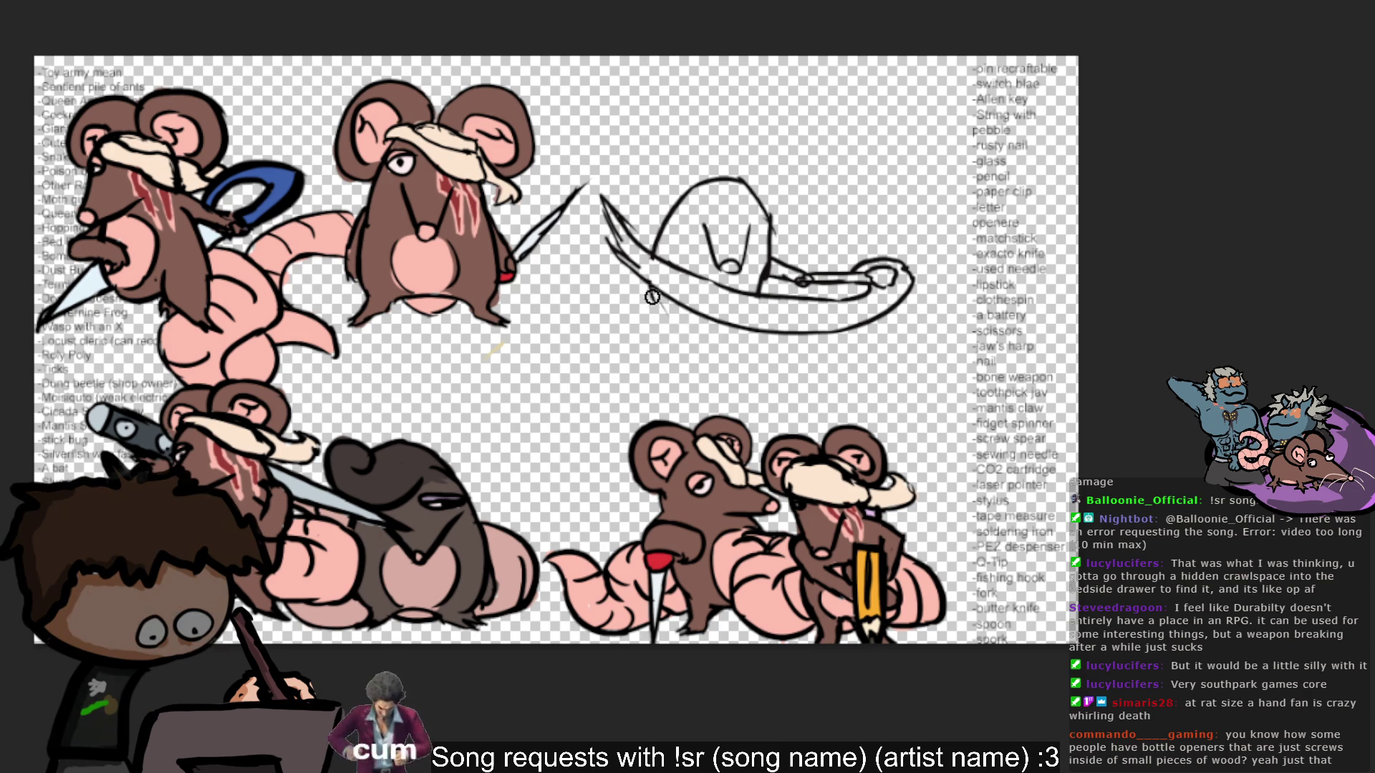
Draw a short leg line below the body, retrying until it runs down and right.
drag(659, 313, 689, 349)
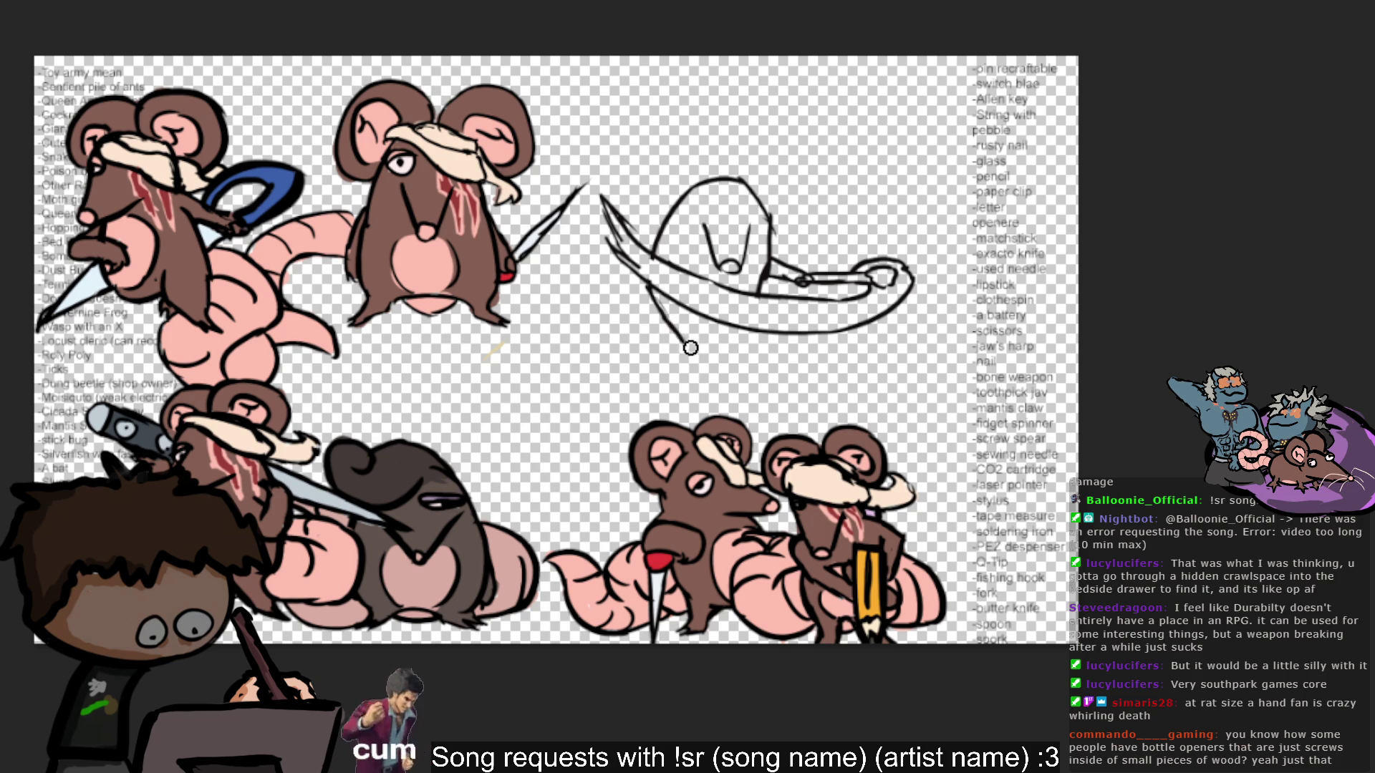
key(ctrl+z)
drag(653, 291, 670, 324)
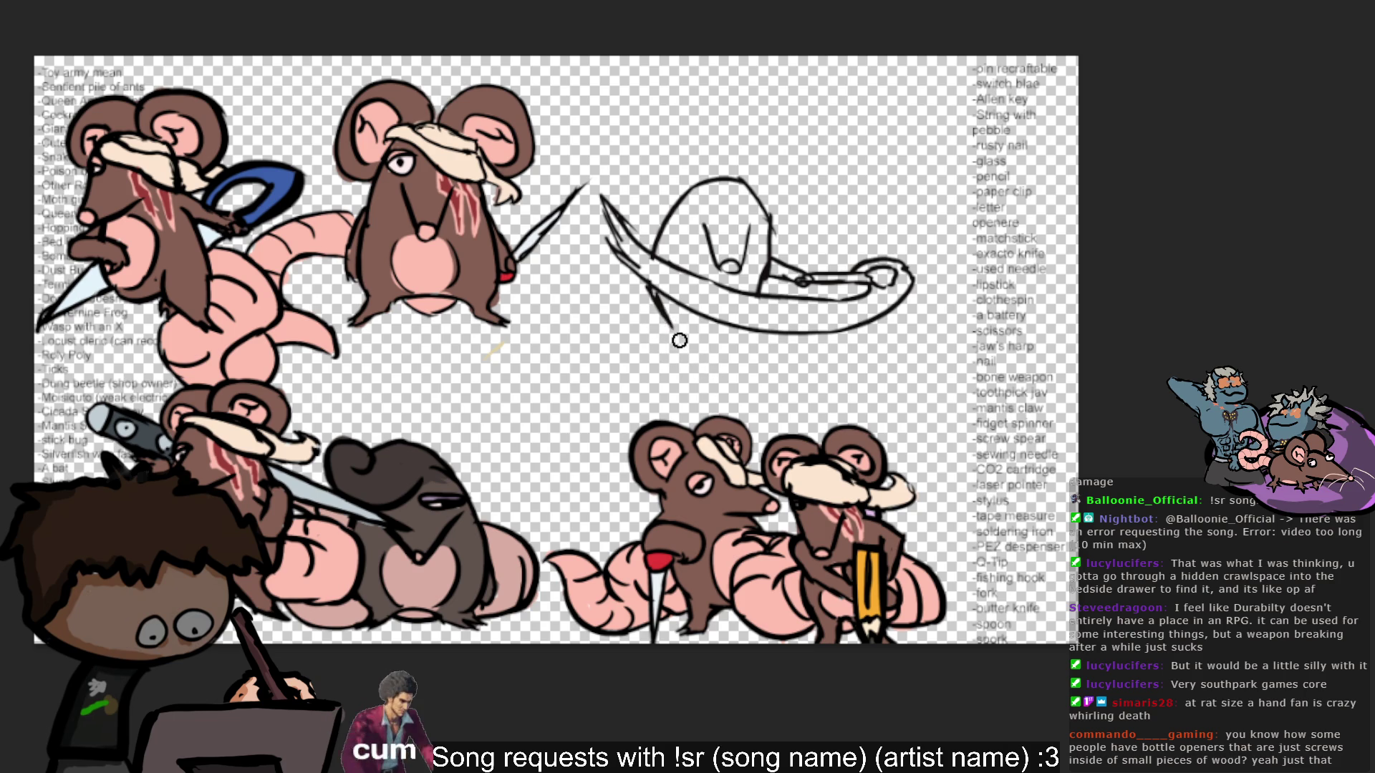
key(ctrl+z)
drag(645, 285, 679, 337)
key(ctrl+z)
mouse_move(644, 285)
mouse_down()
mouse_move(707, 368)
mouse_move(684, 365)
mouse_move(698, 366)
mouse_move(690, 313)
mouse_up()
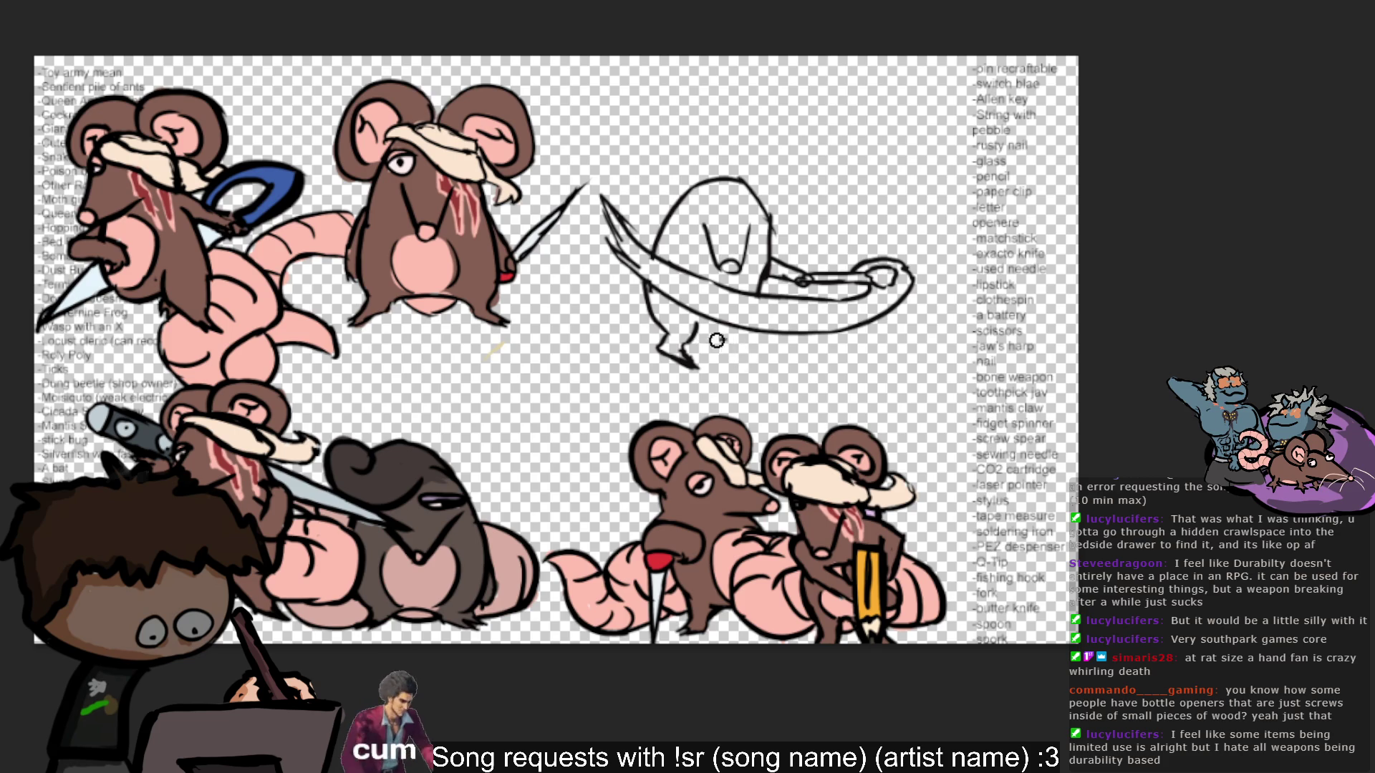
Draw the hind leg near the tail, then try a short head stroke and remove it.
mouse_move(754, 335)
mouse_down()
mouse_move(803, 372)
mouse_move(763, 358)
mouse_move(779, 370)
mouse_up()
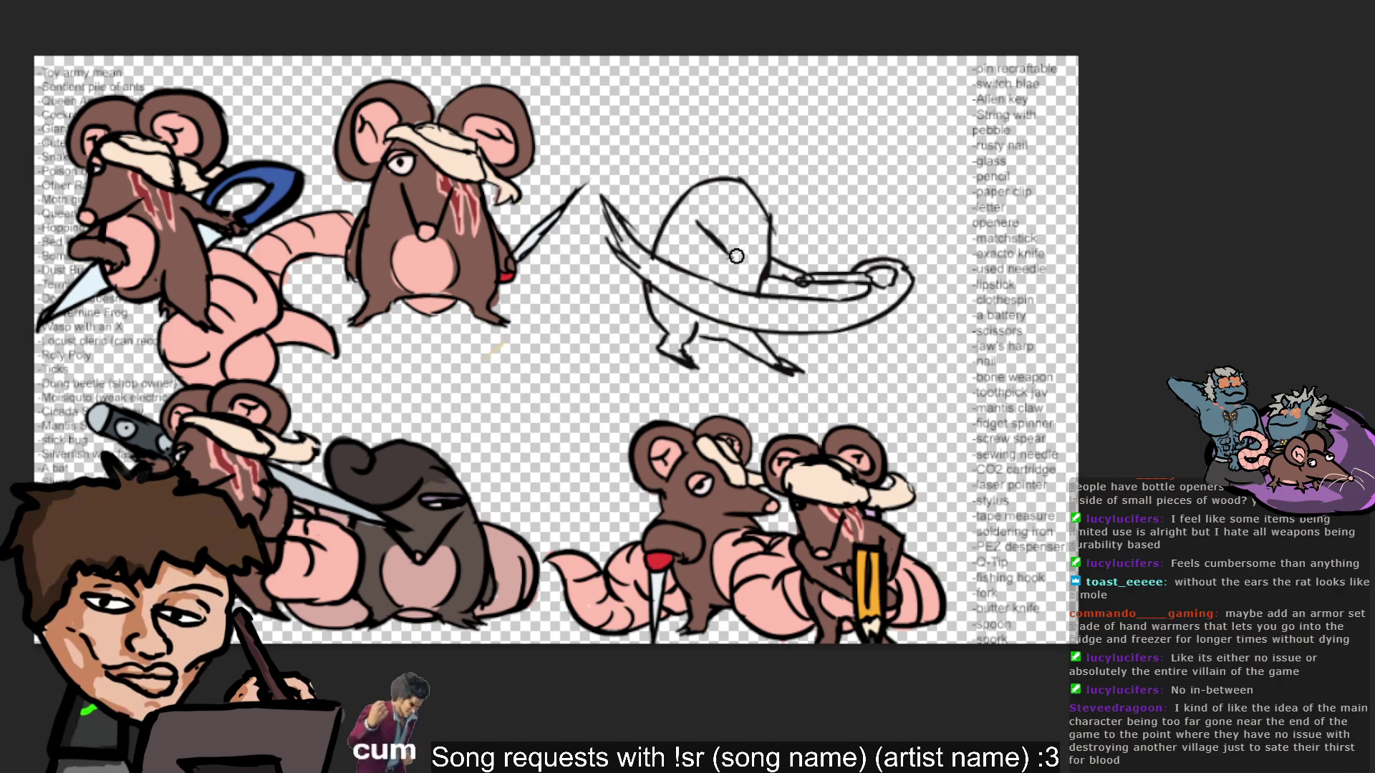
drag(694, 224, 736, 263)
key(ctrl+z)
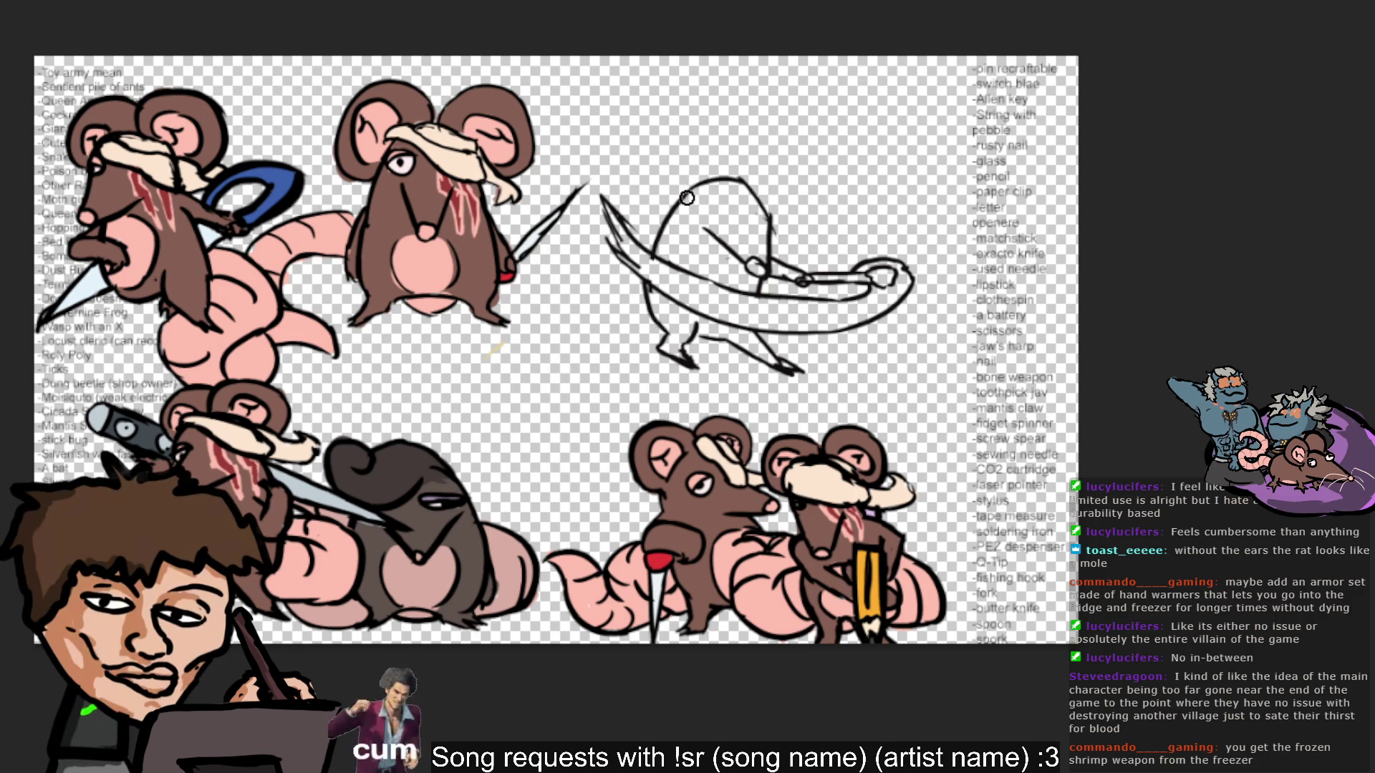
Redraw and thicken the head outline into a band, then add an oval eye beneath it.
drag(672, 202, 721, 175)
key(ctrl+z)
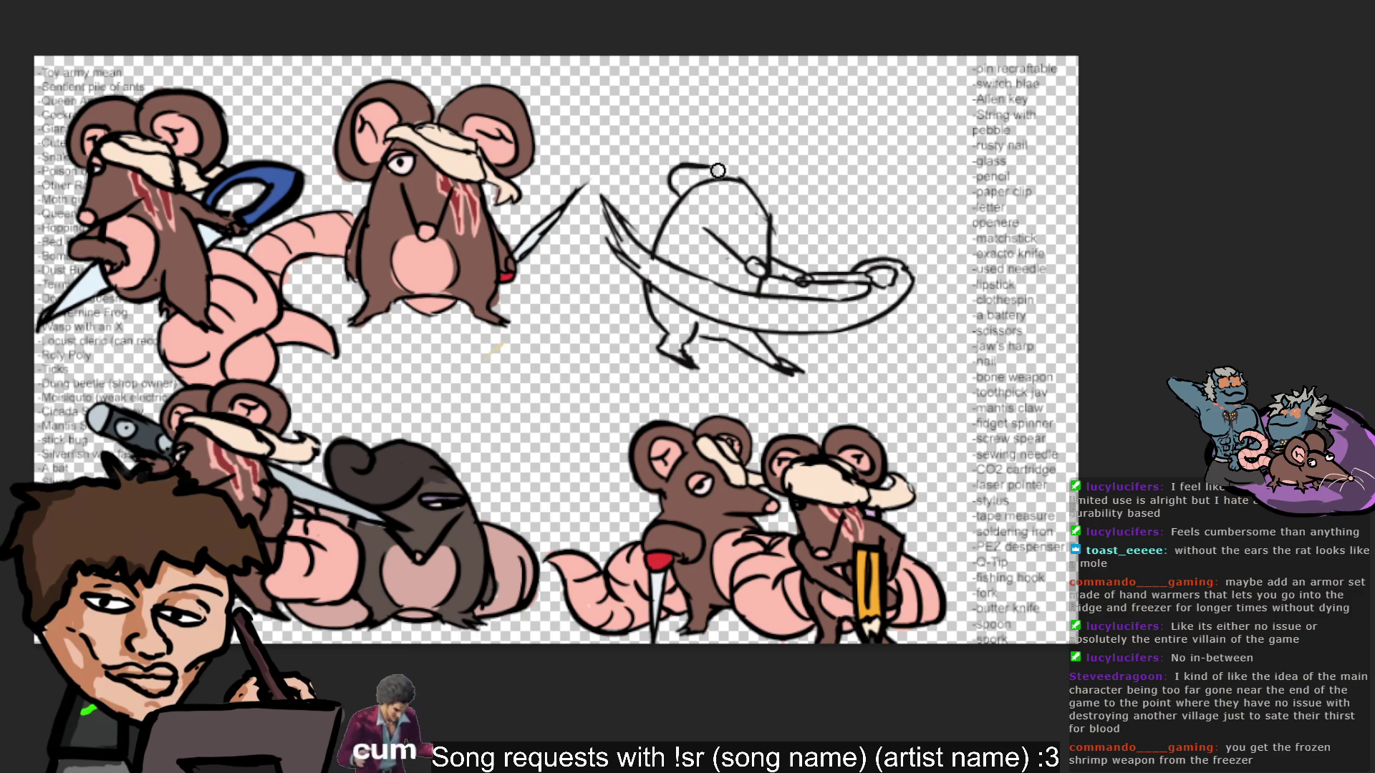
key(ctrl+z)
mouse_move(677, 195)
mouse_down()
mouse_move(716, 162)
mouse_move(768, 191)
mouse_up()
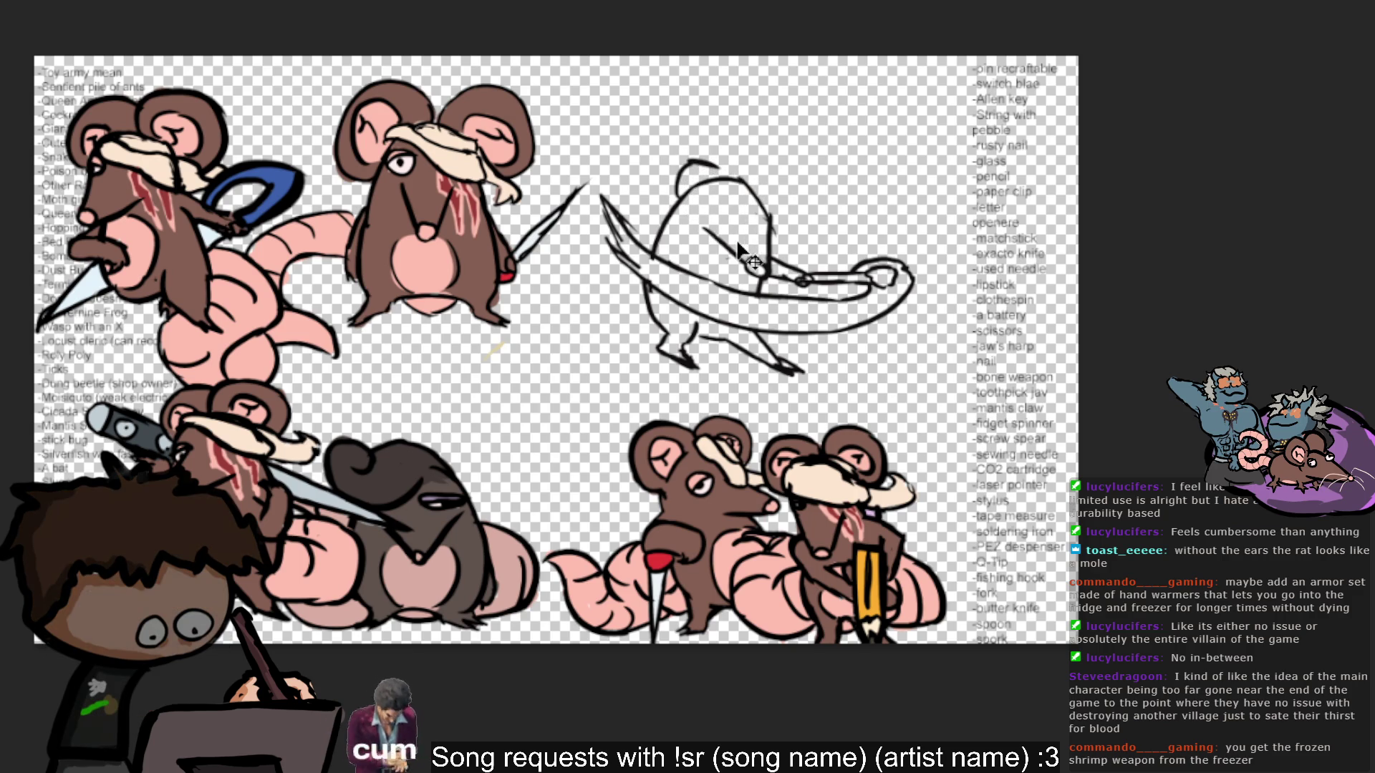
key(ctrl+z)
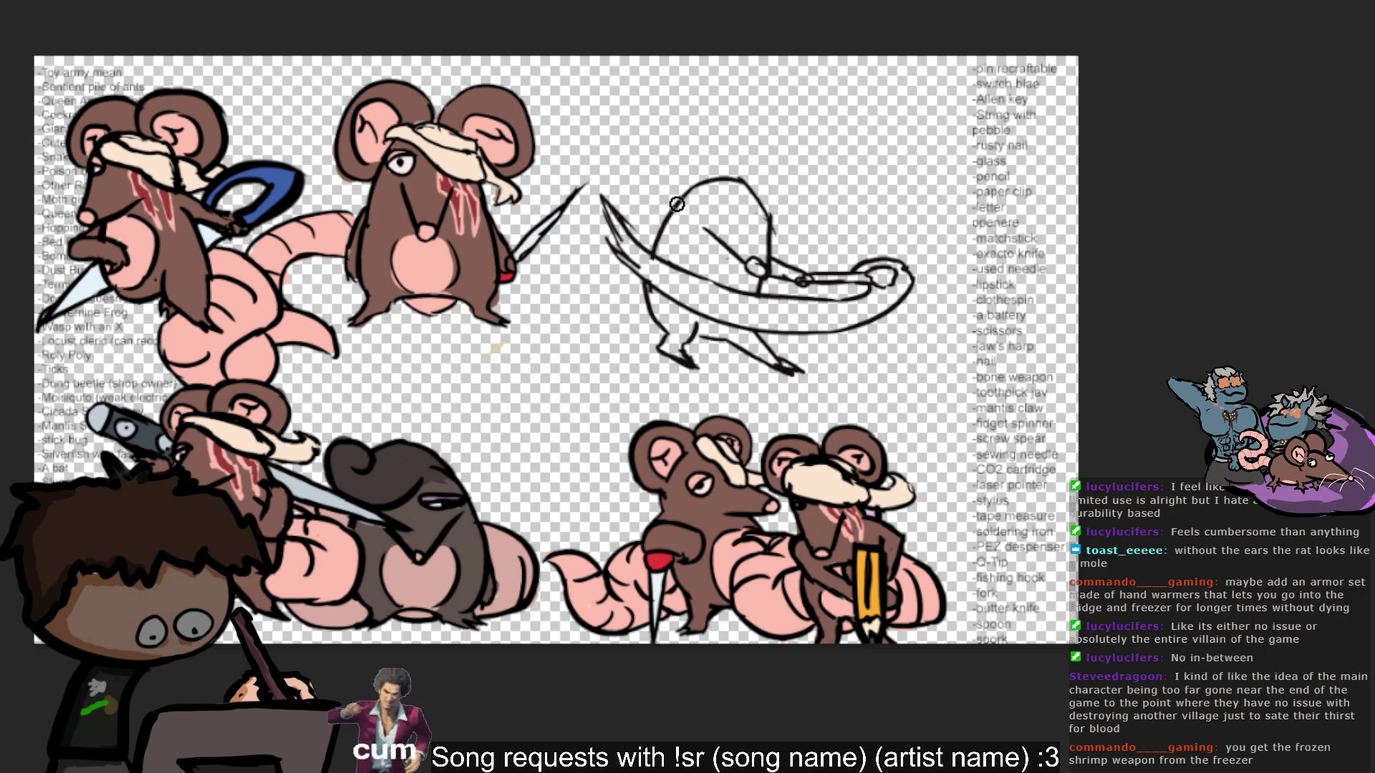
mouse_move(704, 174)
mouse_down()
mouse_move(730, 167)
mouse_move(762, 189)
mouse_move(777, 233)
mouse_up()
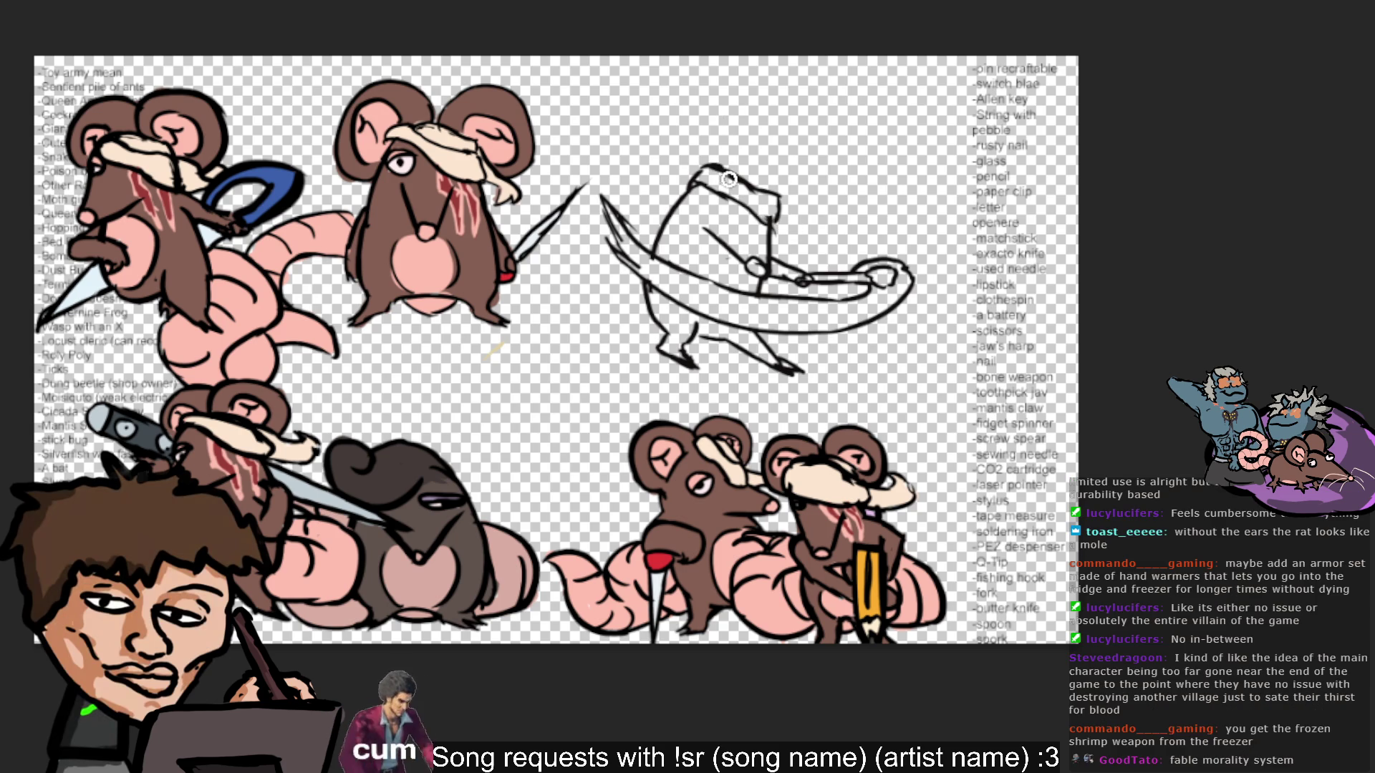
mouse_move(721, 169)
mouse_down()
mouse_move(744, 171)
mouse_move(777, 204)
mouse_move(728, 211)
mouse_up()
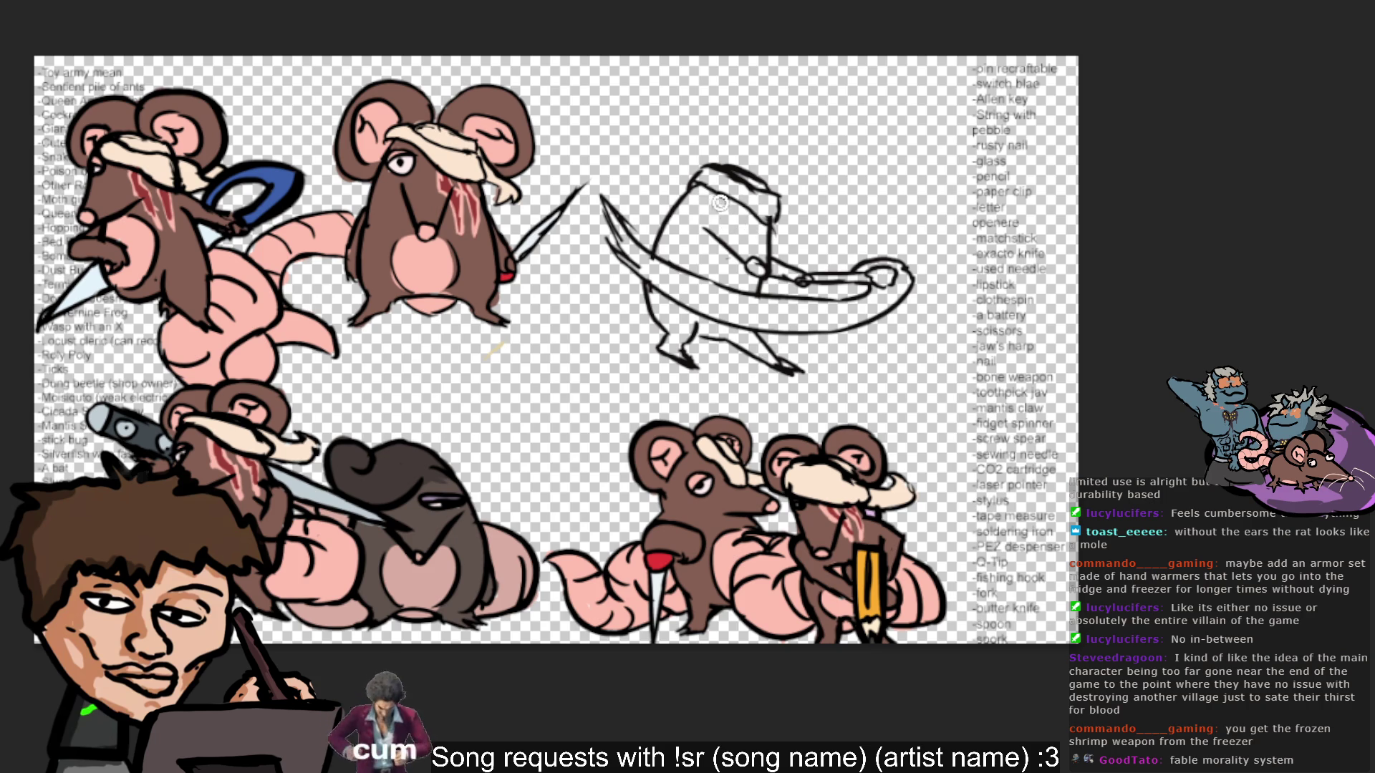
drag(717, 201, 713, 213)
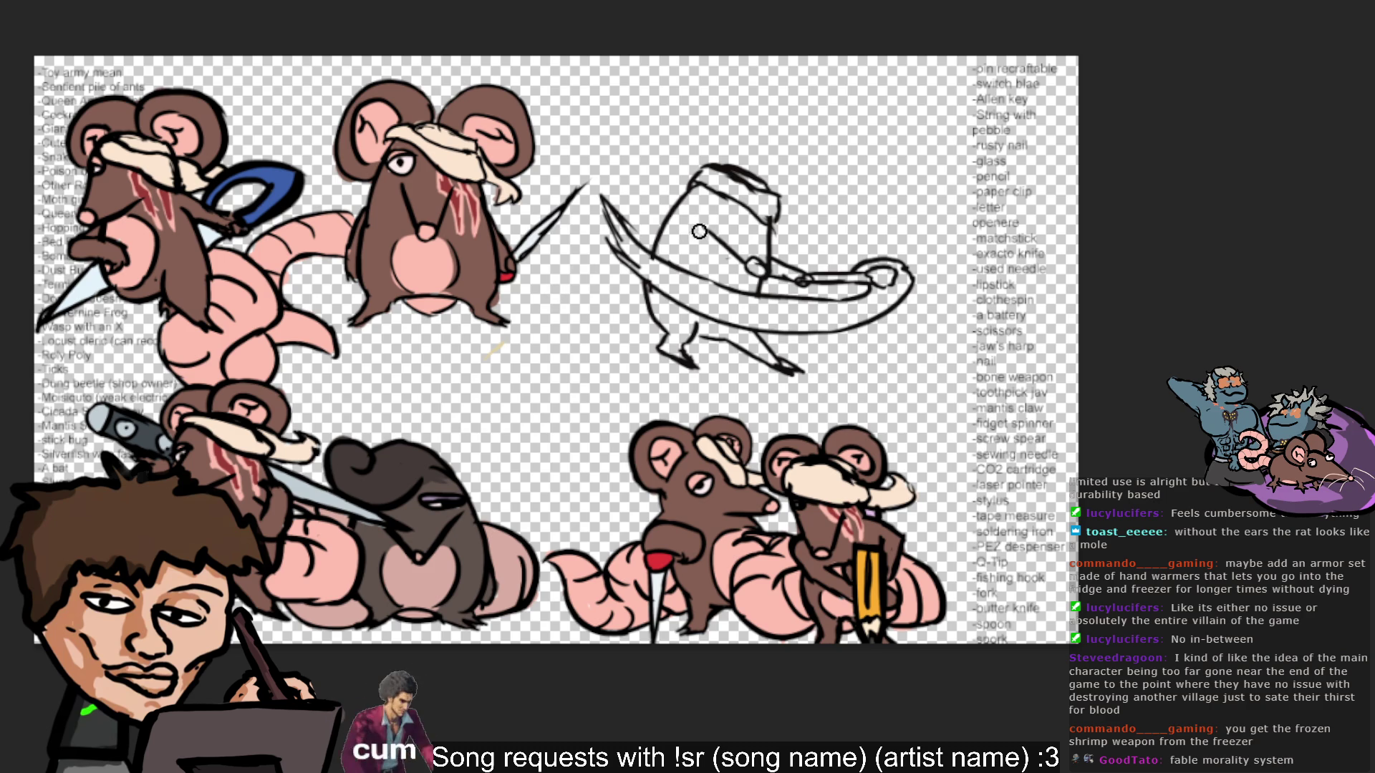
mouse_move(713, 203)
mouse_down()
mouse_move(700, 211)
mouse_move(728, 207)
mouse_up()
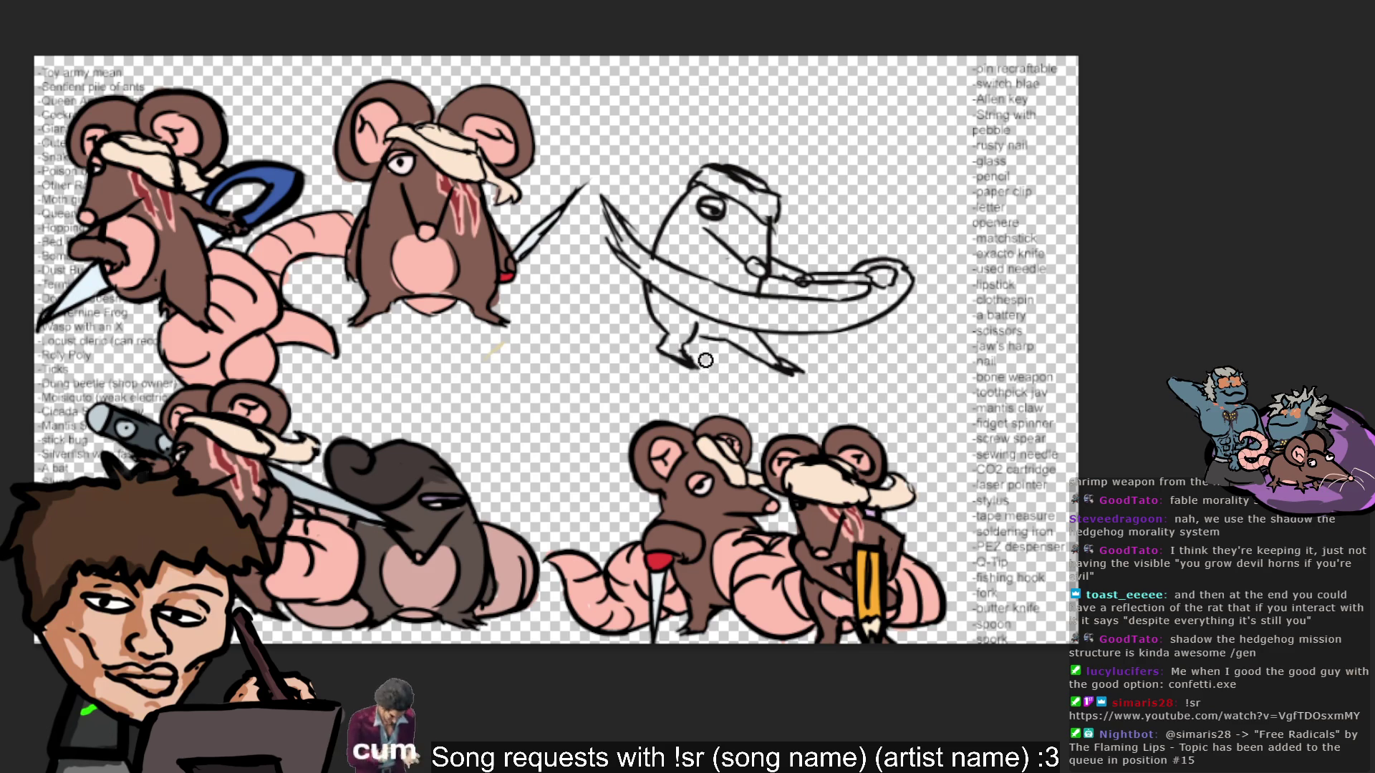
Draw a rounded ear loop above the head, redrawing the arc repeatedly until it looks round.
drag(680, 192, 692, 120)
key(ctrl+z)
key(ctrl+y)
key(ctrl+z)
key(ctrl+y)
key(ctrl+z)
drag(684, 201, 699, 122)
key(ctrl+z)
mouse_move(653, 200)
mouse_down()
mouse_move(713, 125)
mouse_move(738, 172)
mouse_up()
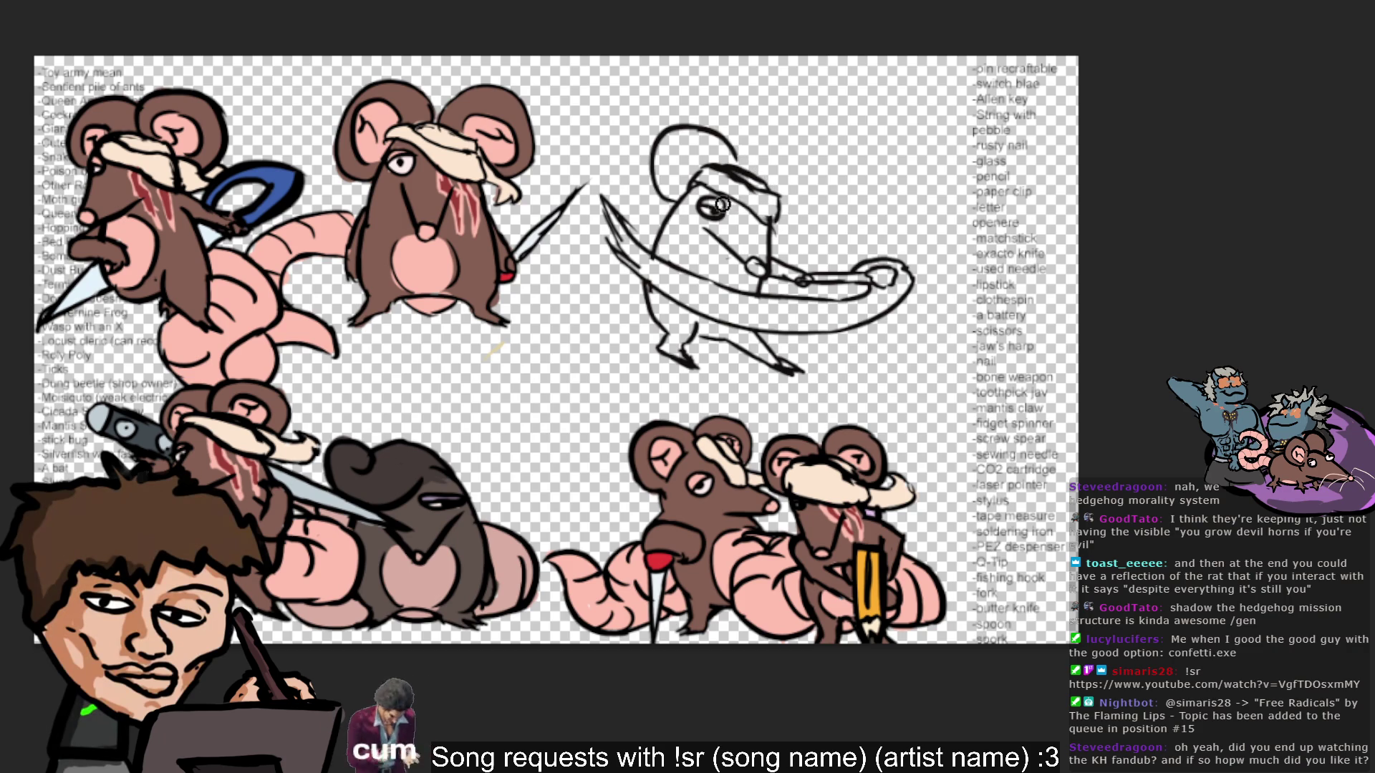
key(ctrl+z)
key(ctrl+z)
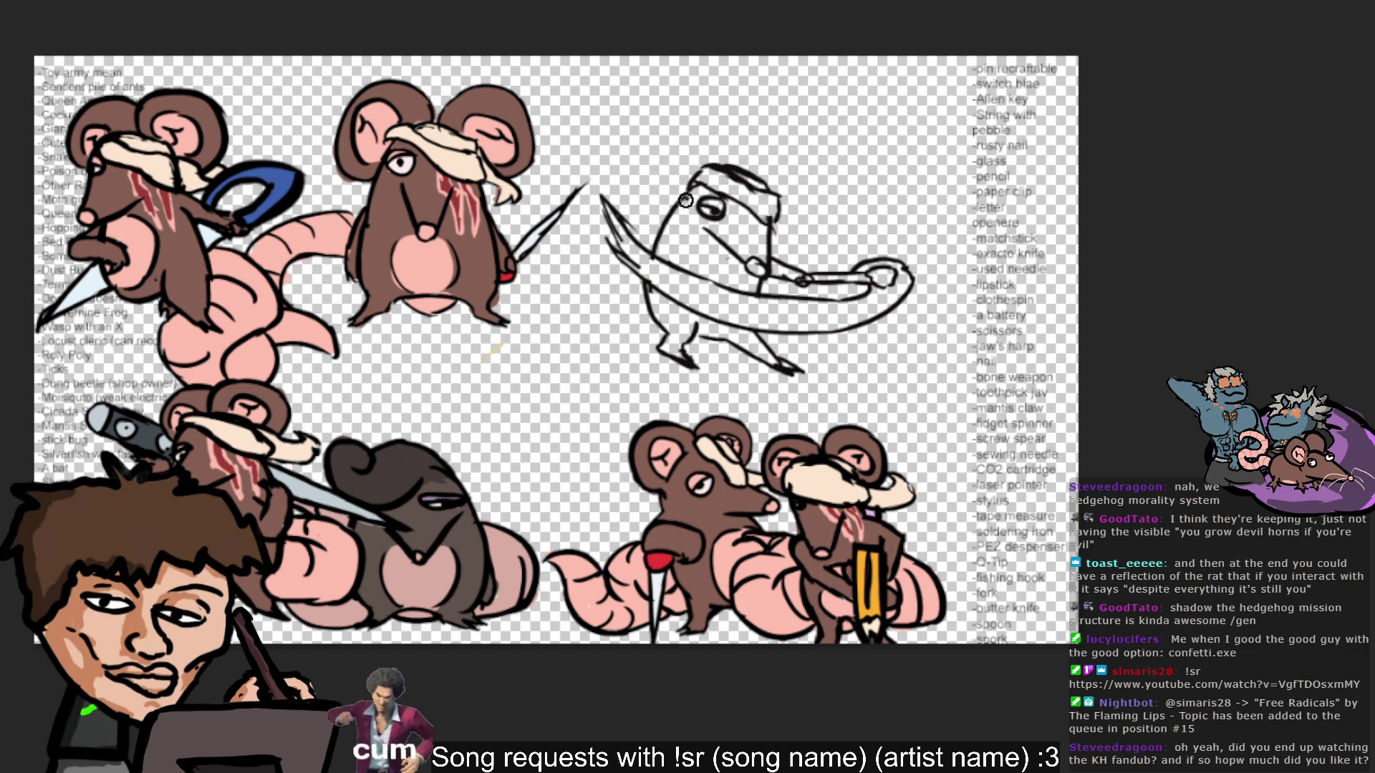
mouse_move(705, 116)
mouse_down()
mouse_move(689, 195)
mouse_move(685, 113)
mouse_up()
key(ctrl+z)
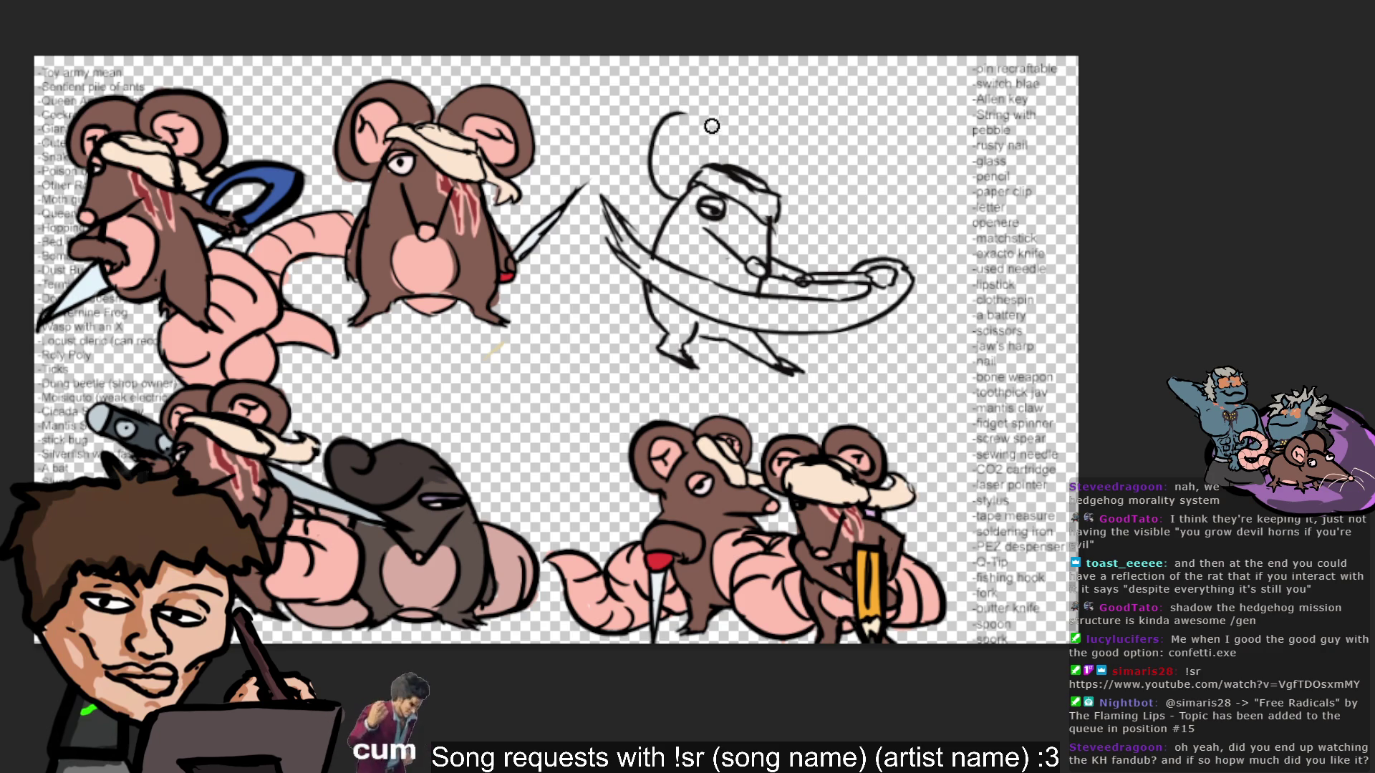
key(ctrl+z)
mouse_move(648, 208)
mouse_down()
mouse_move(698, 111)
mouse_move(645, 159)
mouse_move(712, 149)
mouse_up()
key(ctrl+z)
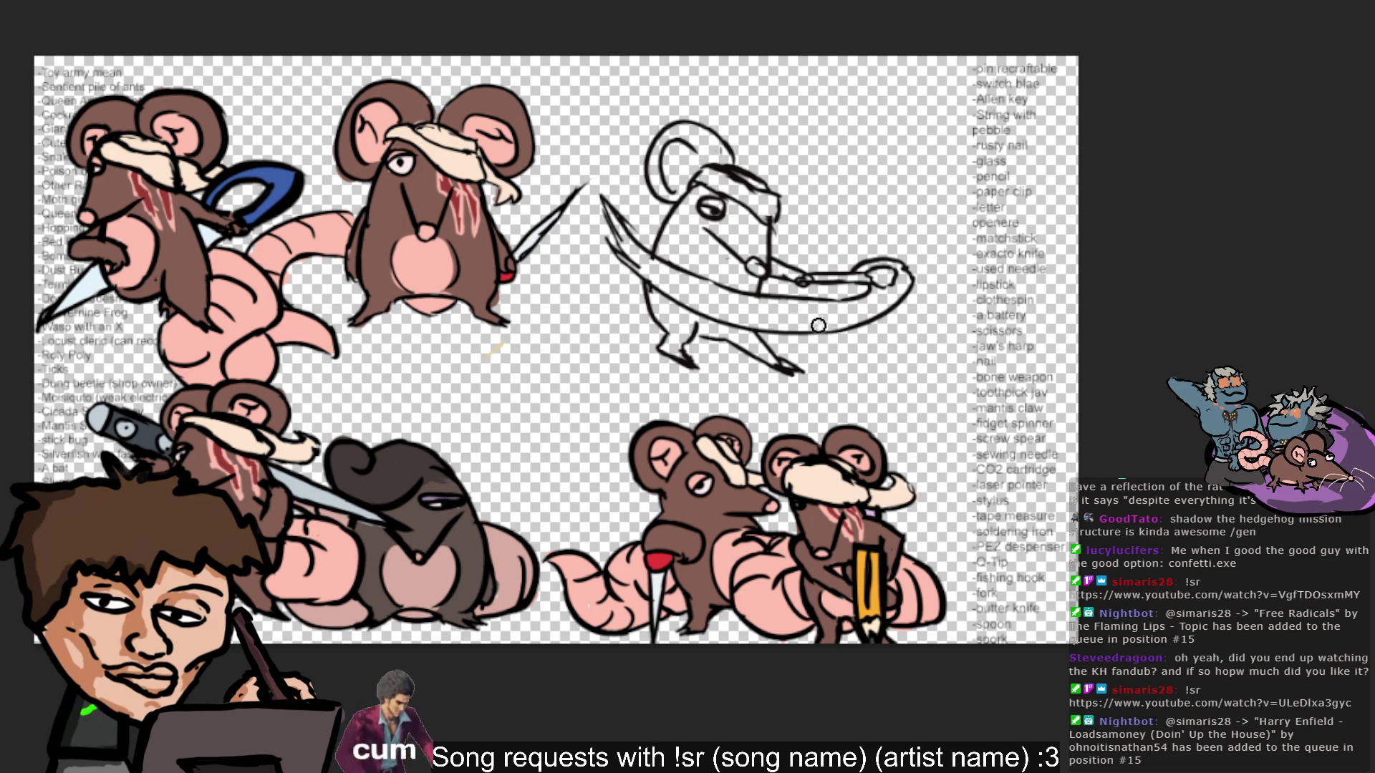
Add an inner stroke to the ear and a second ear beside the first.
drag(669, 172, 687, 157)
mouse_move(766, 137)
mouse_down()
mouse_move(738, 156)
mouse_move(794, 144)
mouse_move(807, 185)
mouse_move(766, 209)
mouse_up()
key(ctrl+z)
key(ctrl+z)
key(ctrl+z)
key(ctrl+z)
key(ctrl+z)
drag(787, 149, 796, 216)
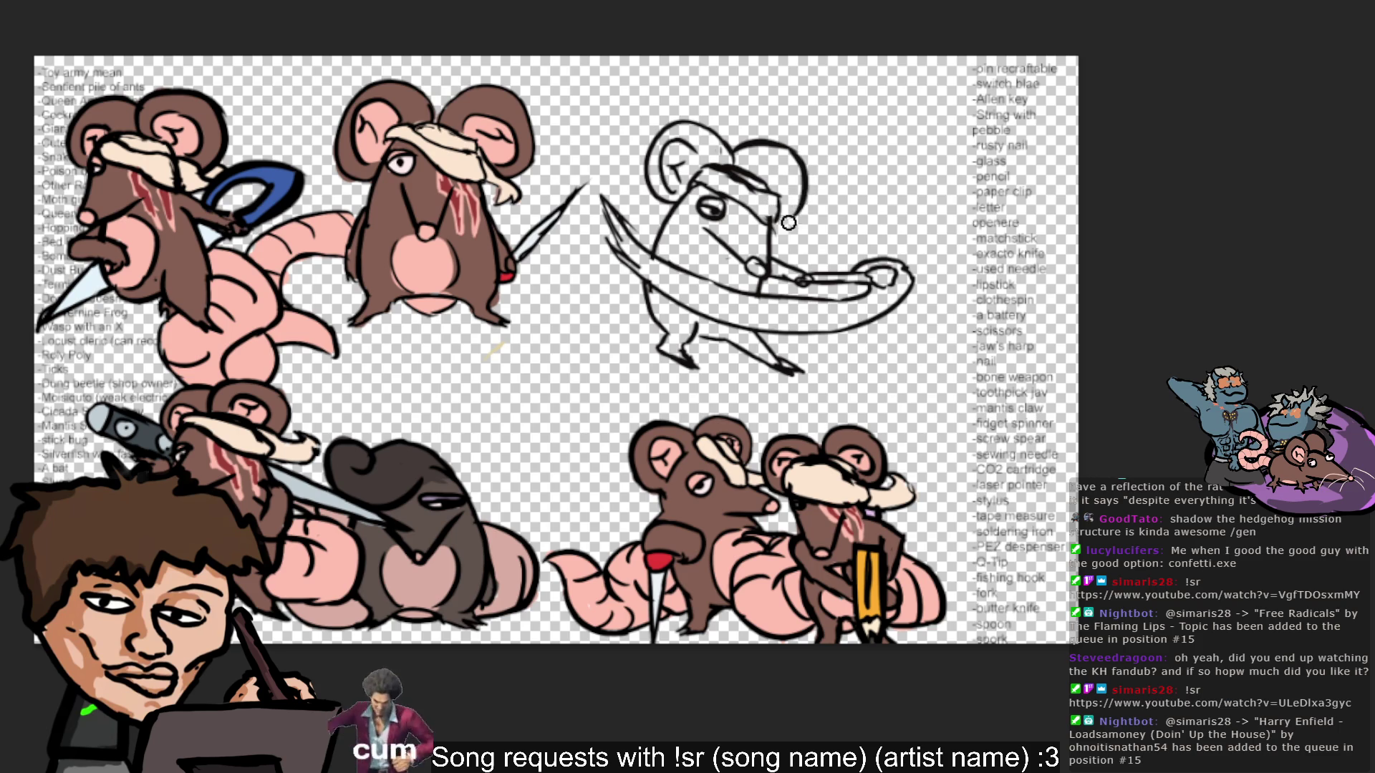
key(ctrl+z)
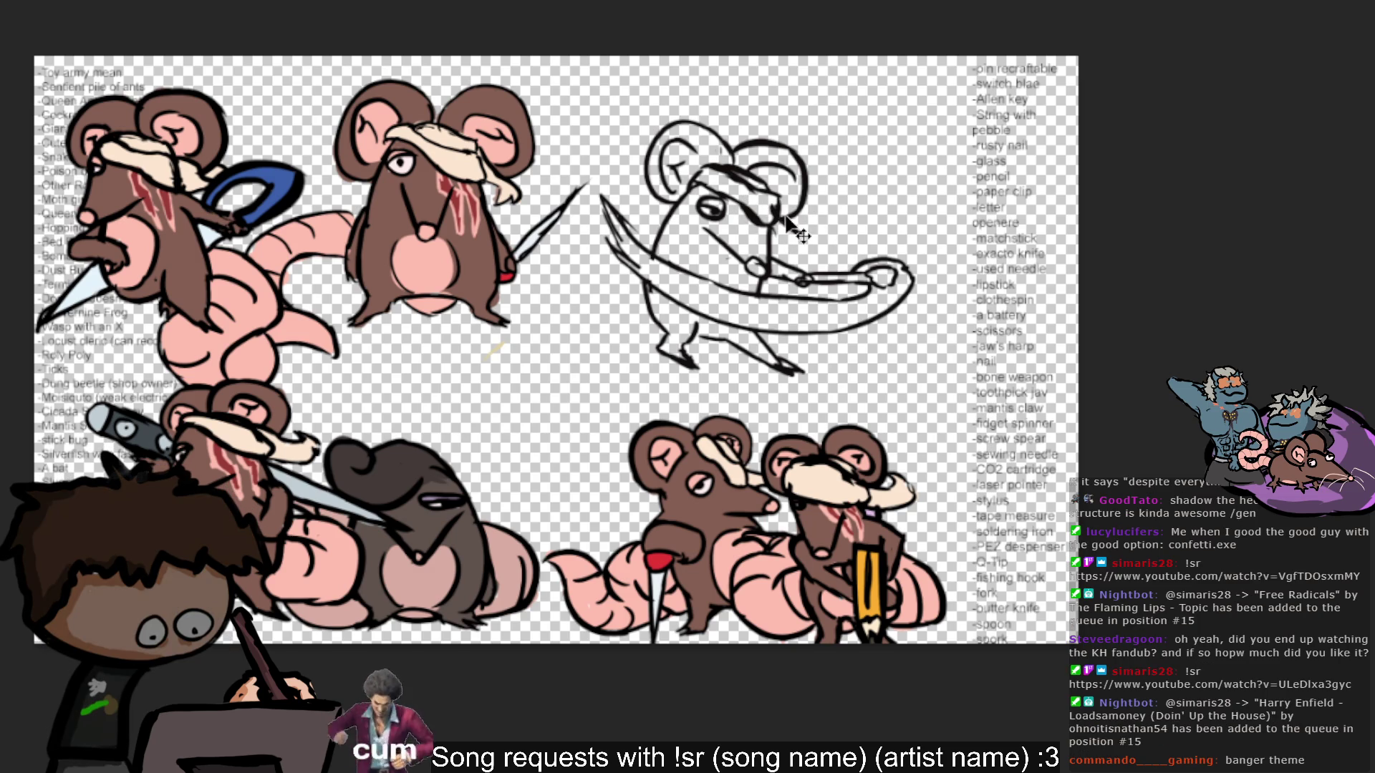
Sketch the cheek, a face stroke, the sword tip, and the belly and arm outline.
drag(776, 213, 795, 262)
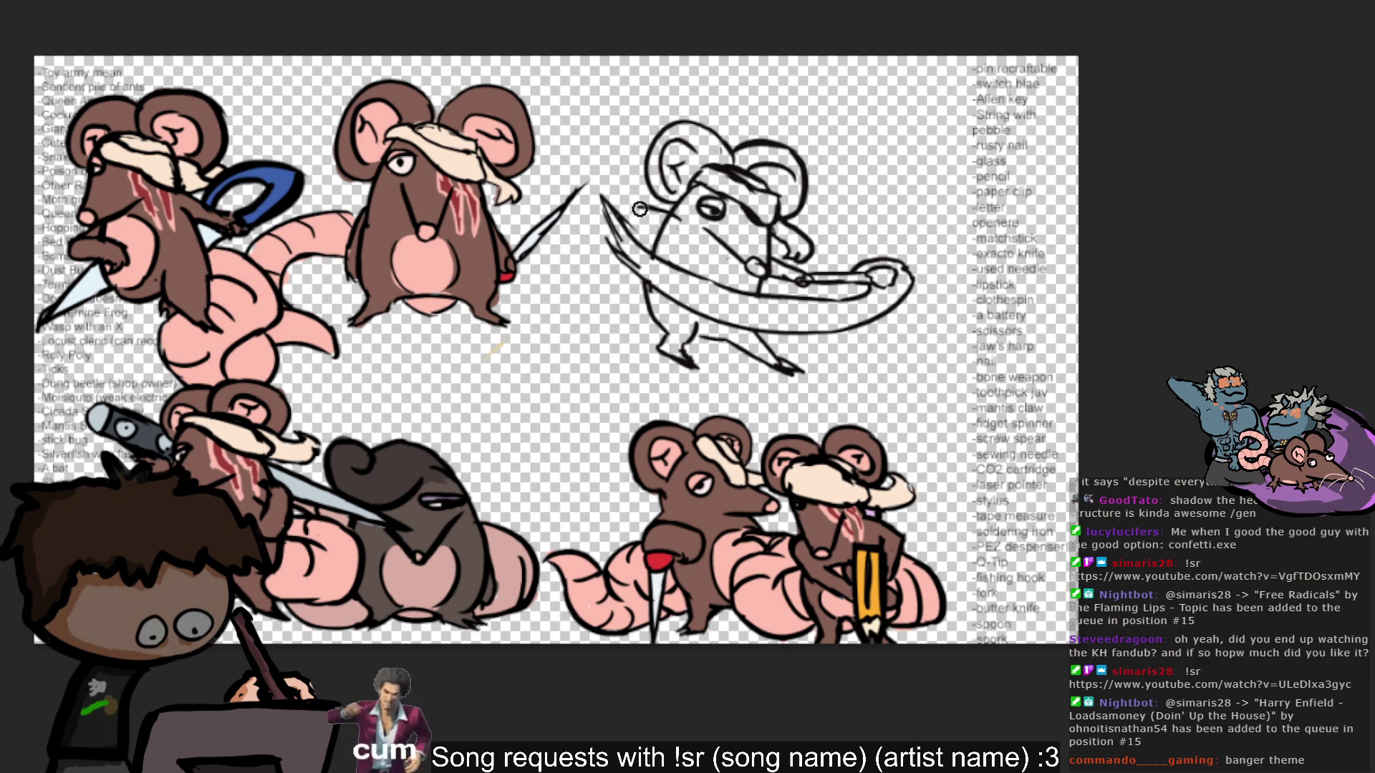
drag(615, 215, 670, 232)
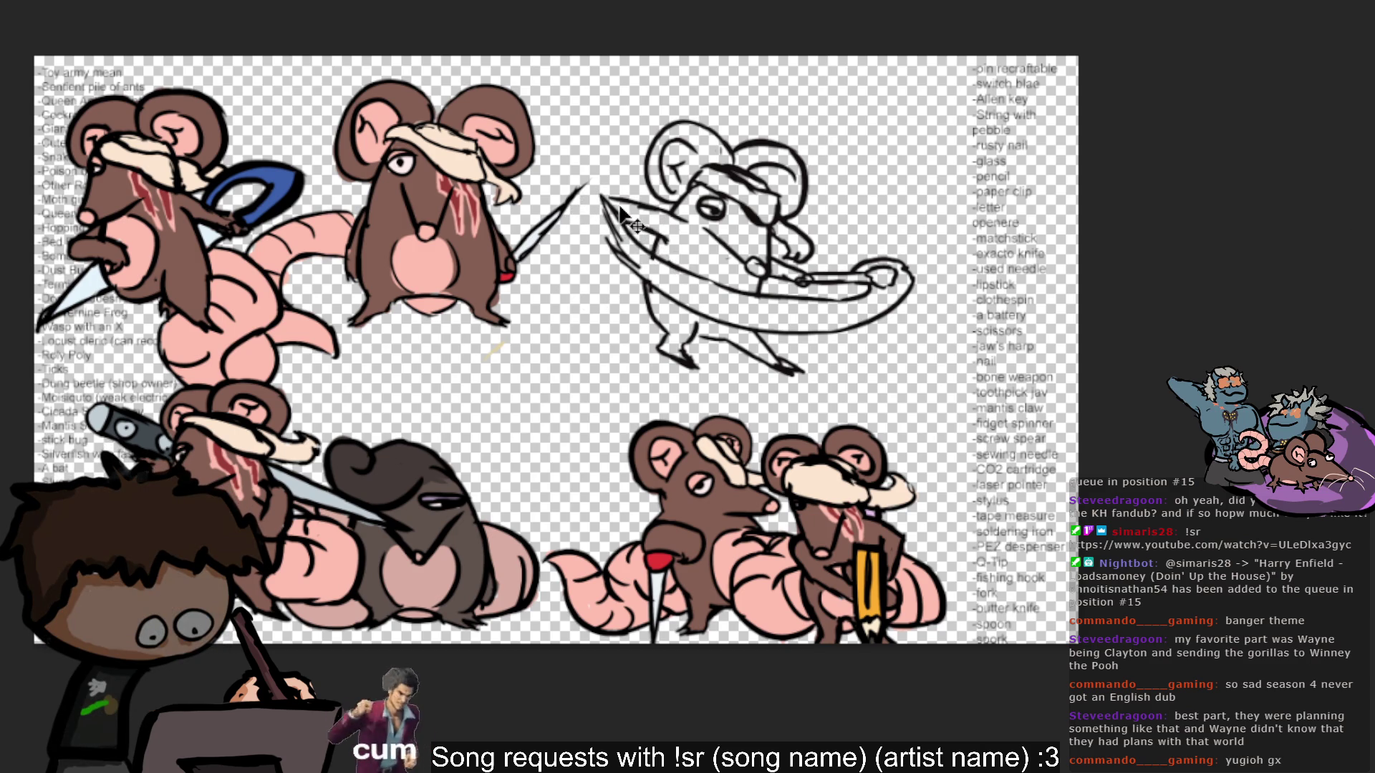
mouse_move(621, 199)
mouse_down()
mouse_move(584, 218)
mouse_move(616, 215)
mouse_move(611, 199)
mouse_move(593, 213)
mouse_up()
key(ctrl+z)
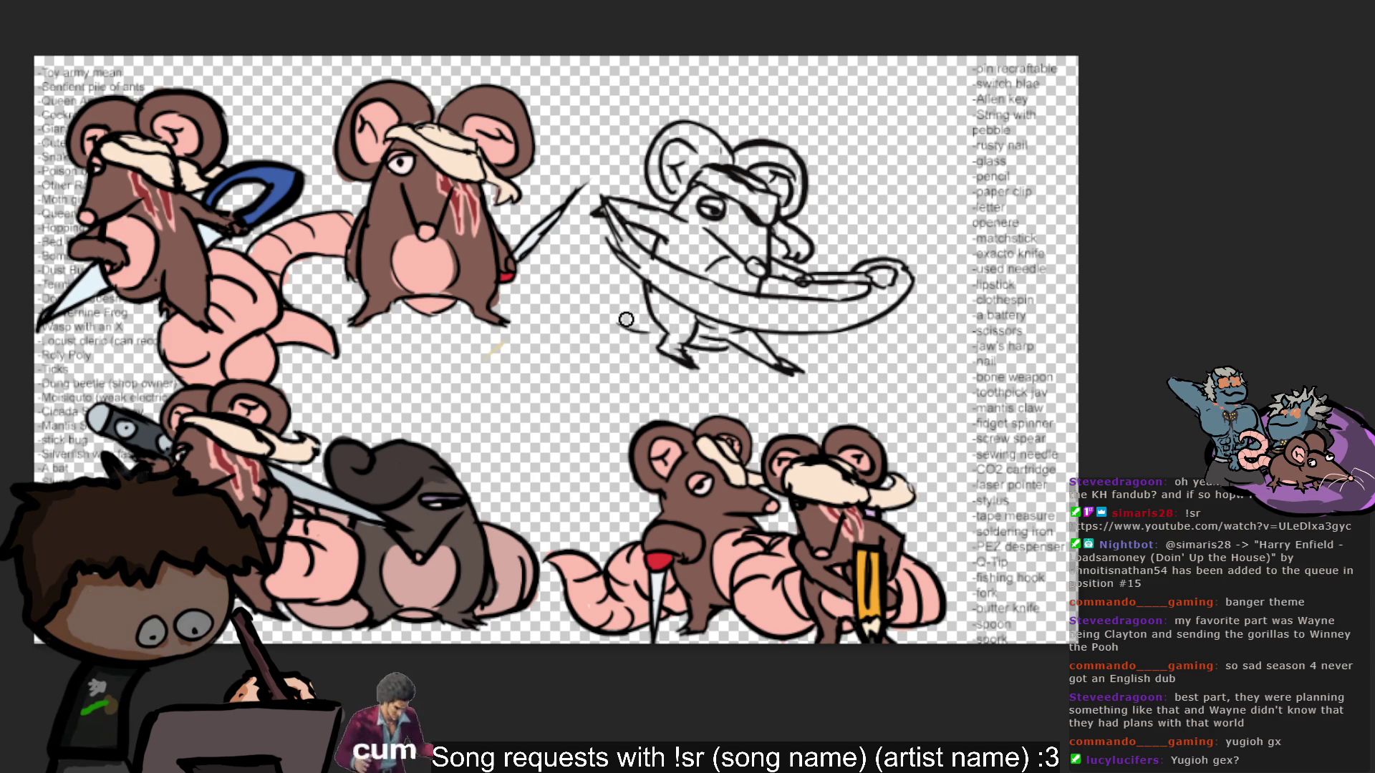
mouse_move(666, 344)
mouse_down()
mouse_move(598, 294)
mouse_move(646, 277)
mouse_up()
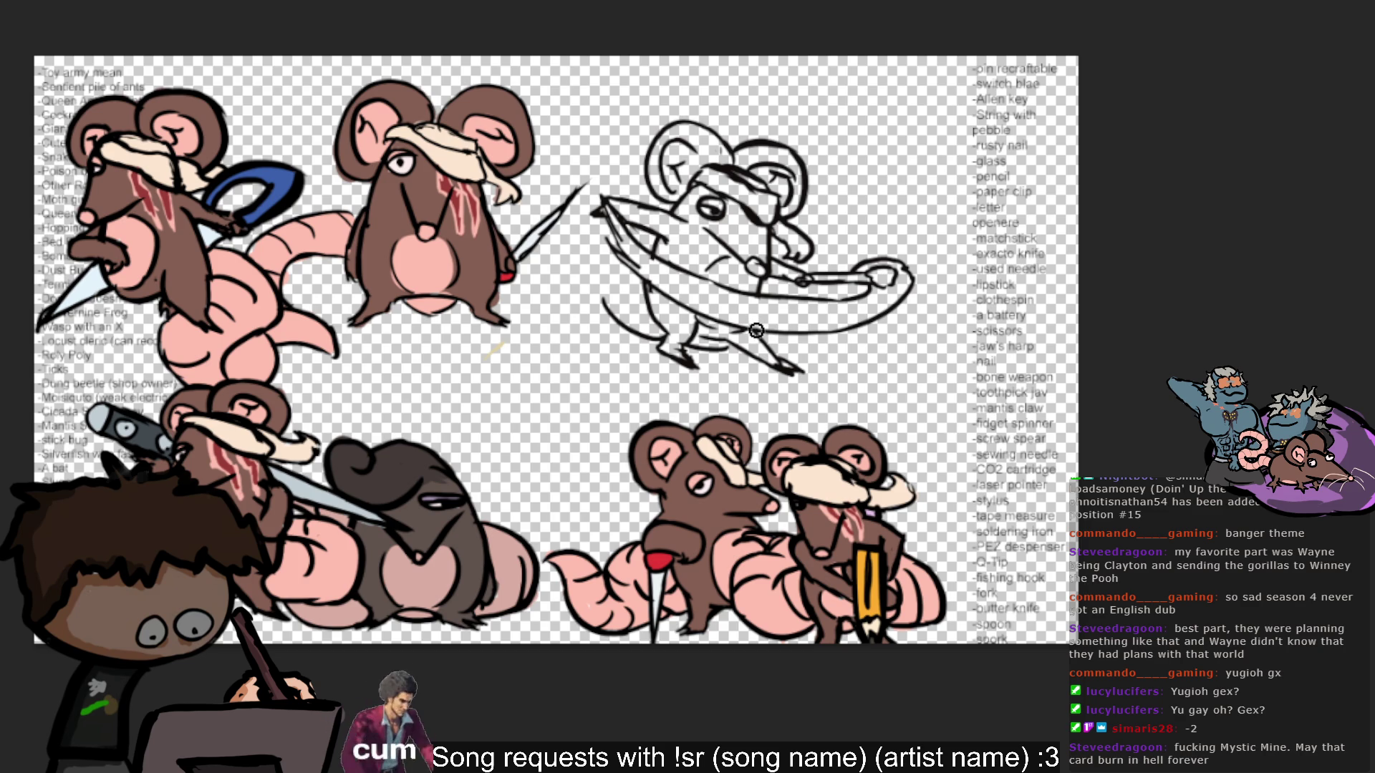
drag(605, 313, 608, 276)
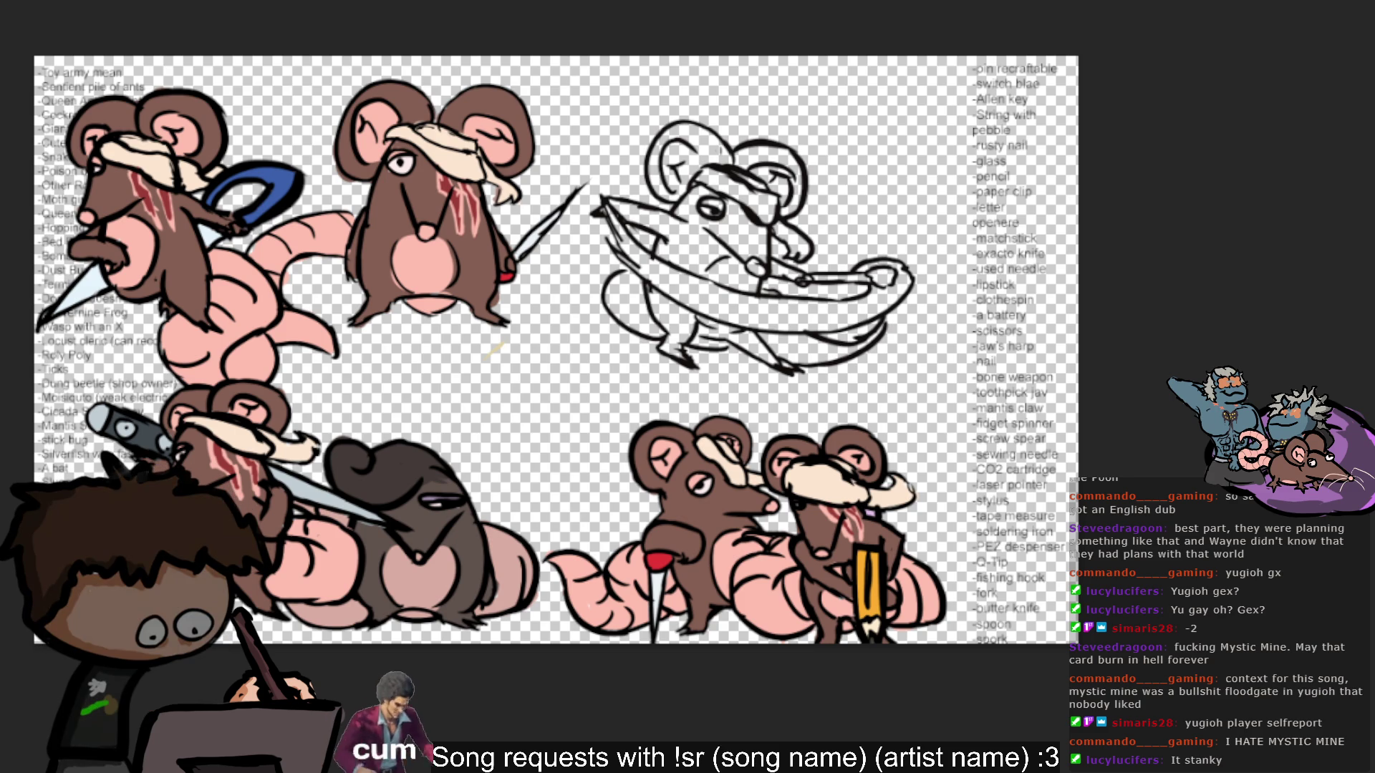
Sample brown from the standing rat and paint the sketched rat's leg, body and face.
alt+click(368, 264)
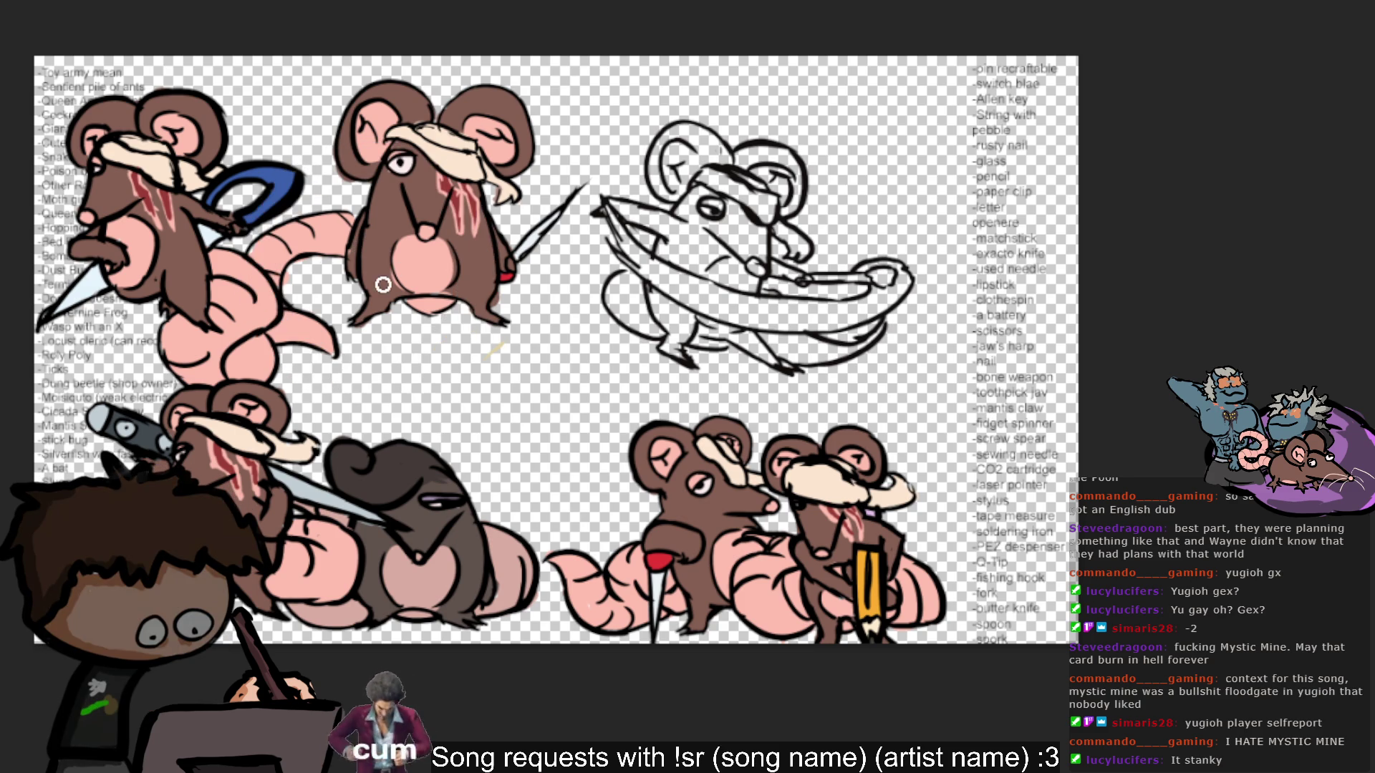
drag(670, 347, 686, 330)
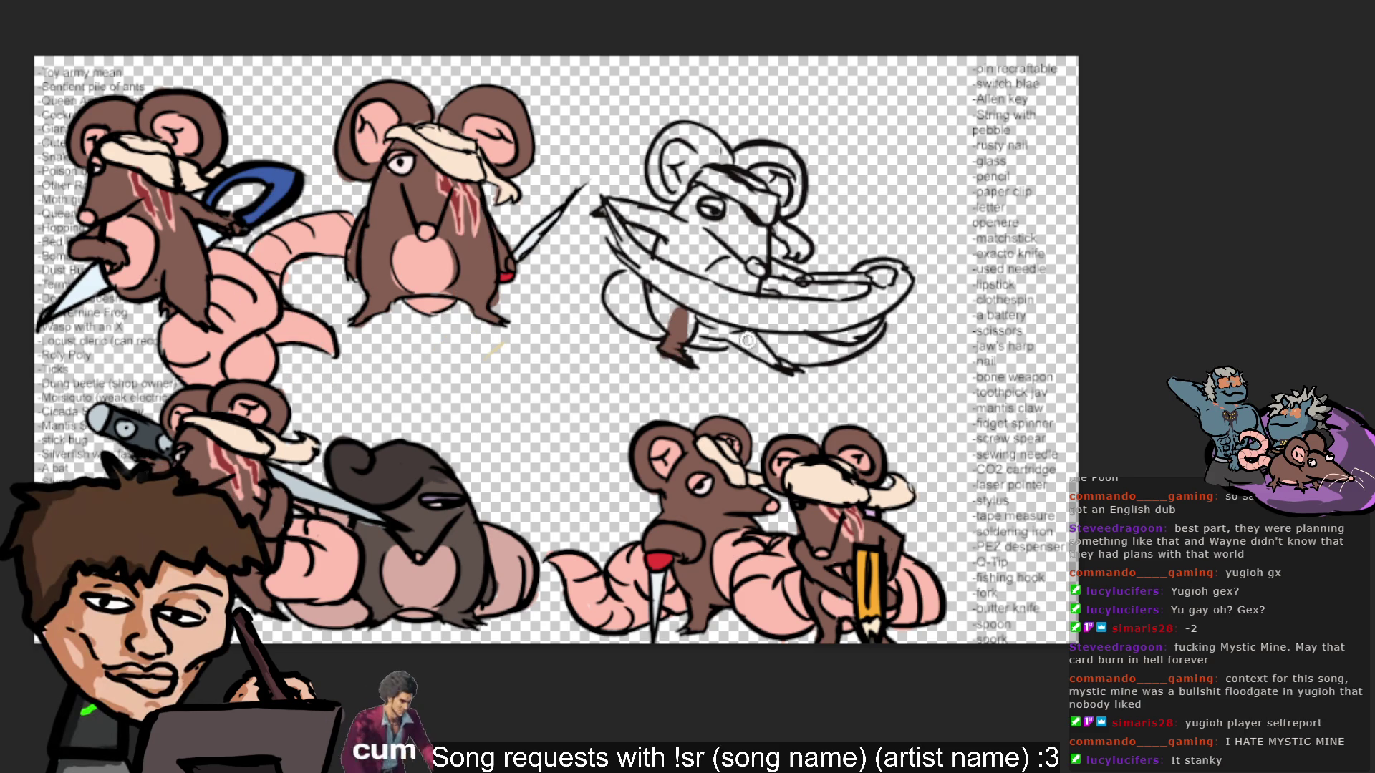
mouse_move(660, 290)
mouse_down()
mouse_move(687, 331)
mouse_move(730, 333)
mouse_move(703, 329)
mouse_move(780, 363)
mouse_up()
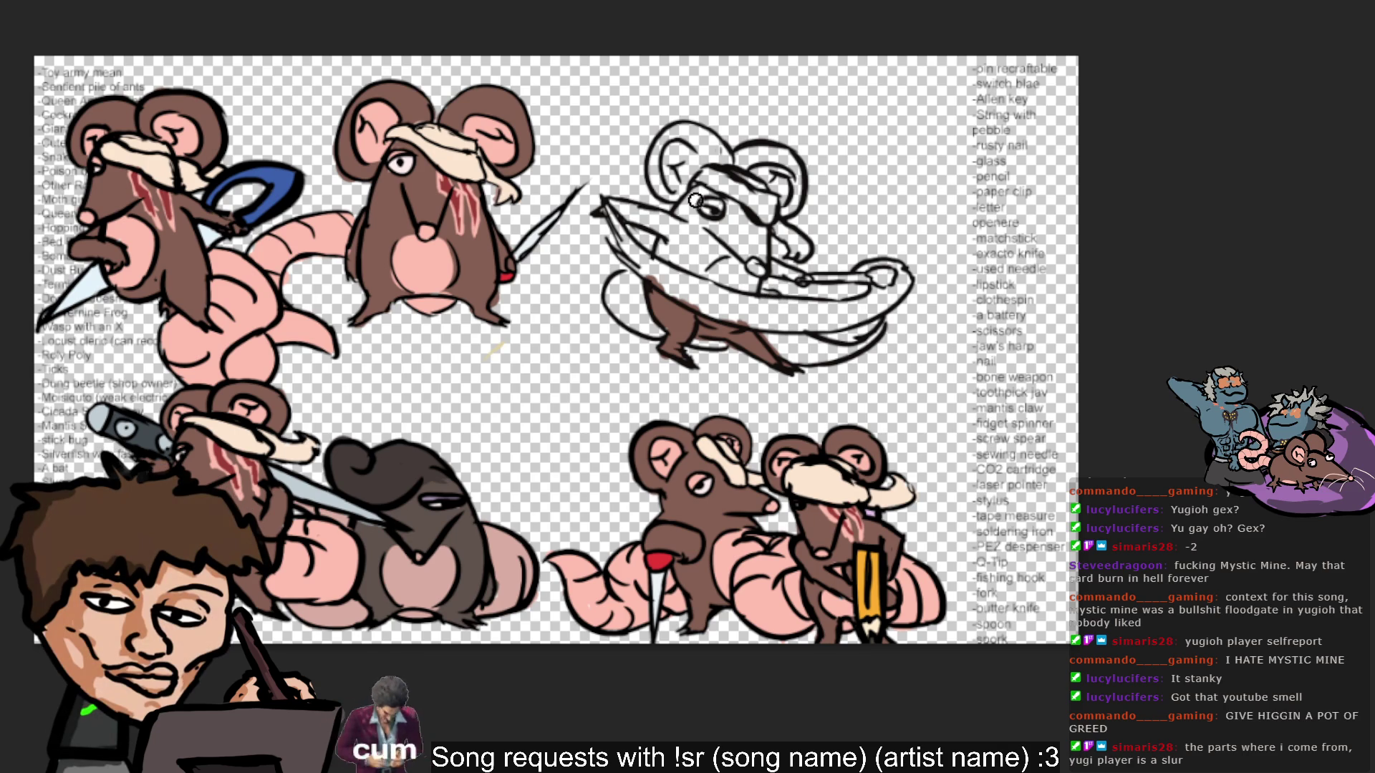
mouse_move(701, 244)
mouse_down()
mouse_move(663, 256)
mouse_move(655, 220)
mouse_move(605, 211)
mouse_up()
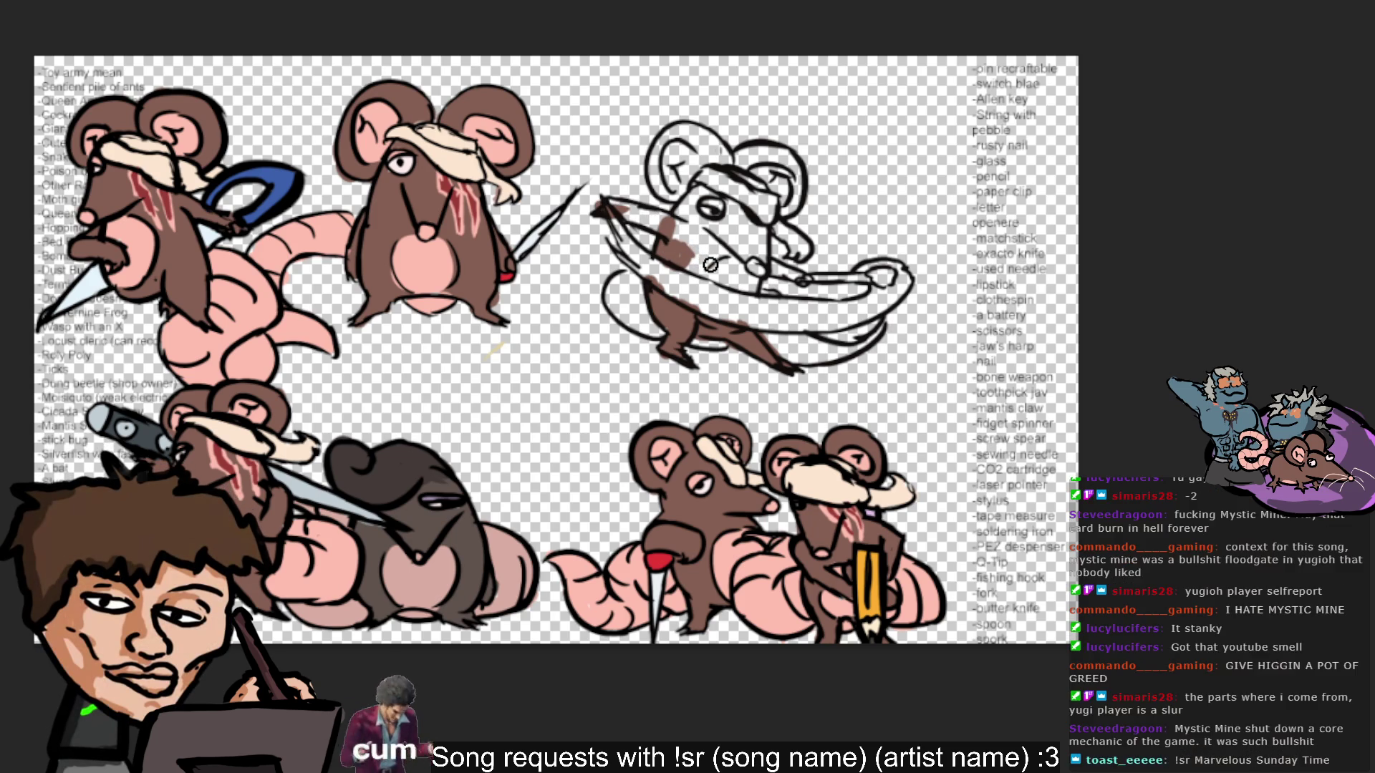
mouse_move(609, 206)
mouse_down()
mouse_move(691, 239)
mouse_move(652, 217)
mouse_move(684, 193)
mouse_move(662, 174)
mouse_up()
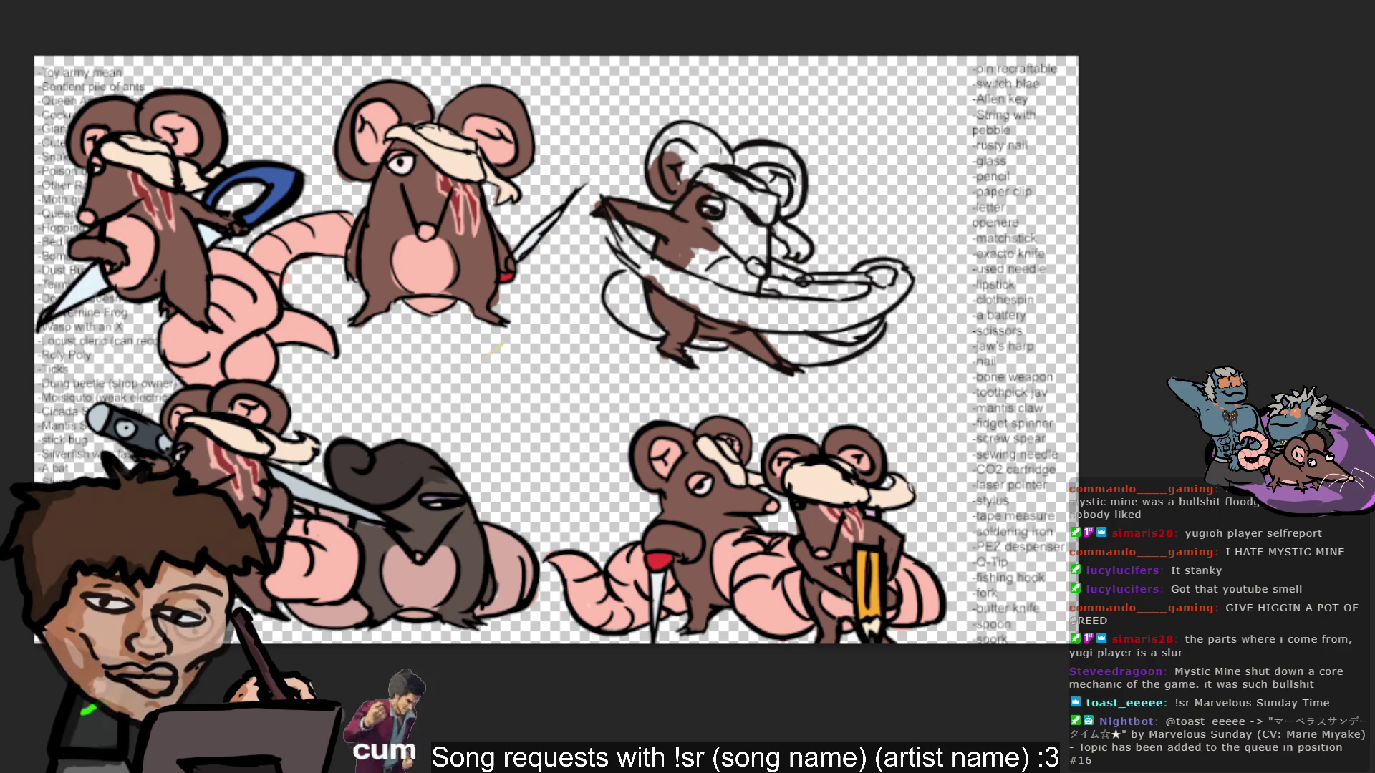
Brush brown over the rat's body, the top of its head and its right ear.
mouse_move(632, 273)
mouse_down()
mouse_move(700, 261)
mouse_move(687, 269)
mouse_move(720, 222)
mouse_move(705, 207)
mouse_move(744, 225)
mouse_up()
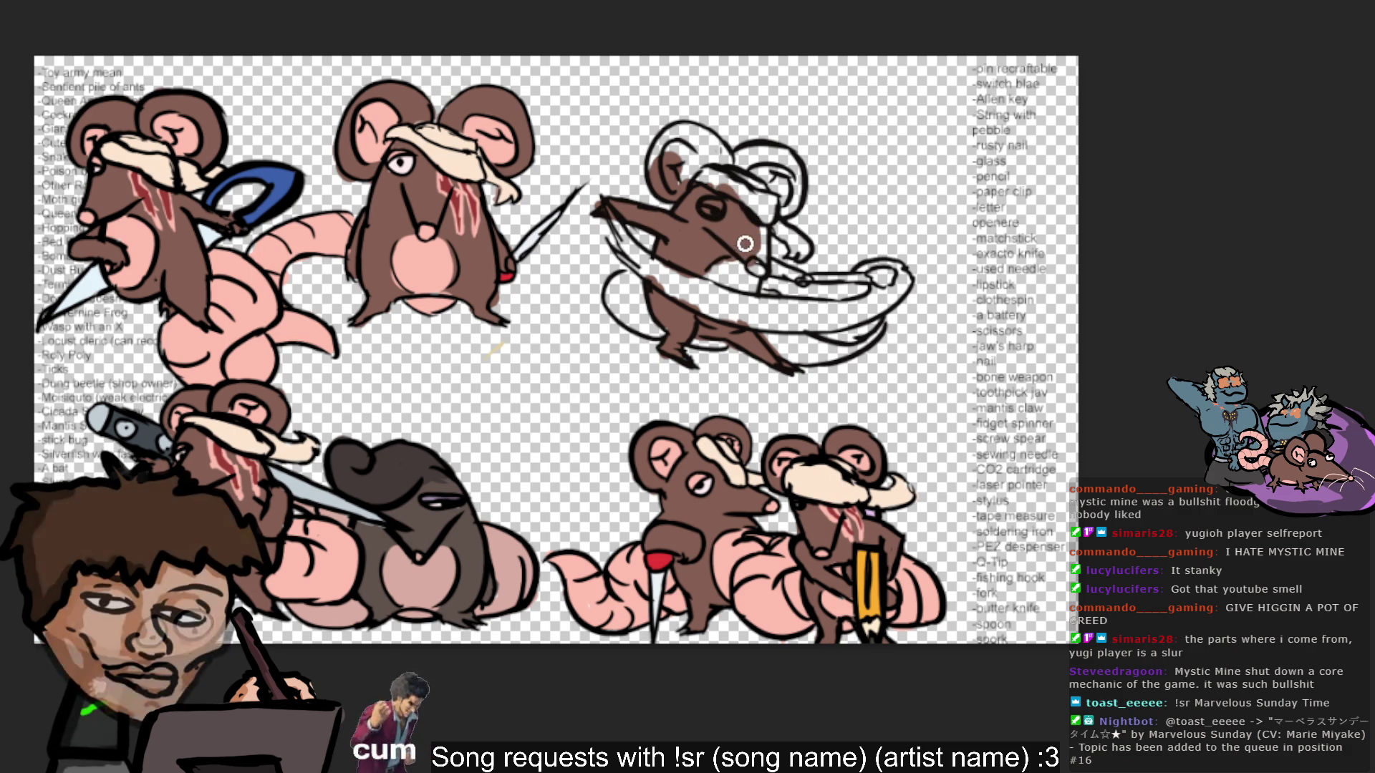
mouse_move(736, 179)
mouse_down()
mouse_move(676, 129)
mouse_move(656, 174)
mouse_up()
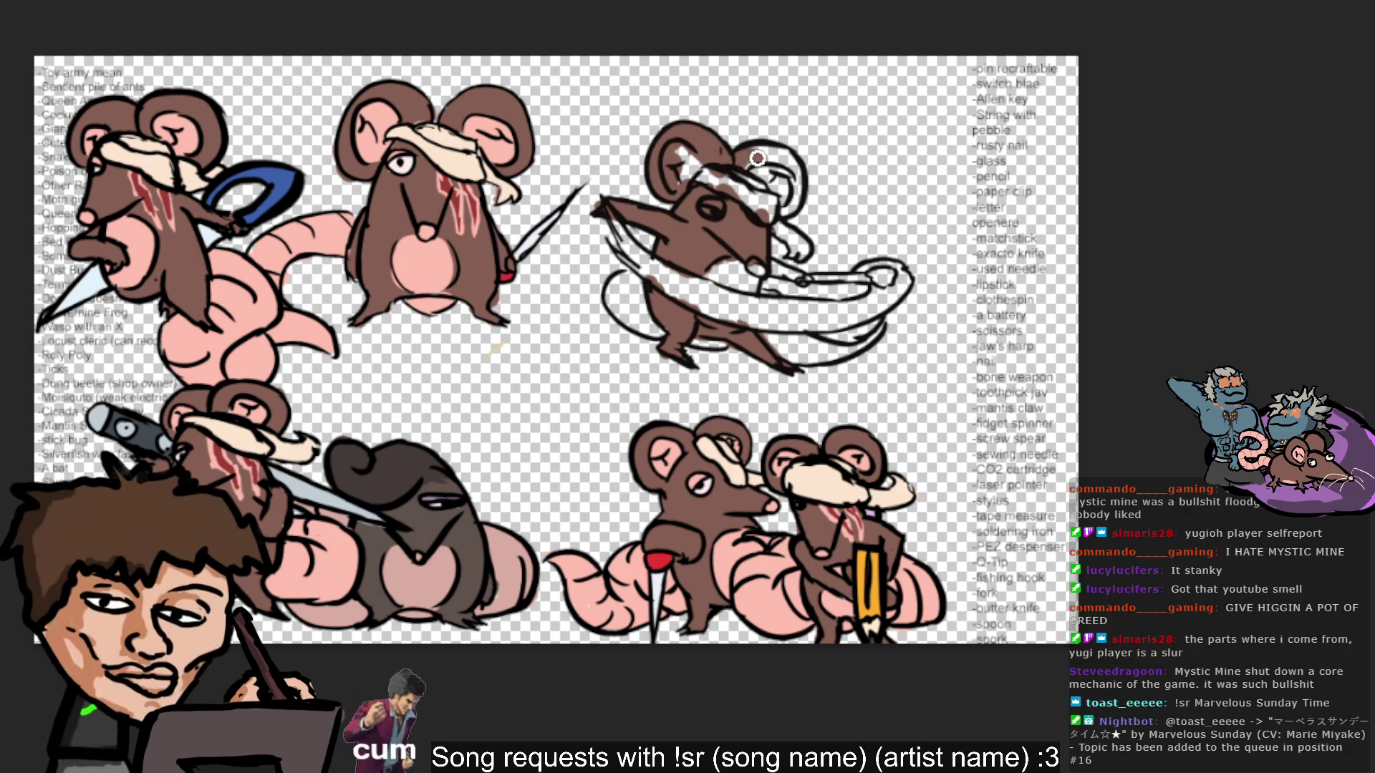
drag(754, 153, 796, 170)
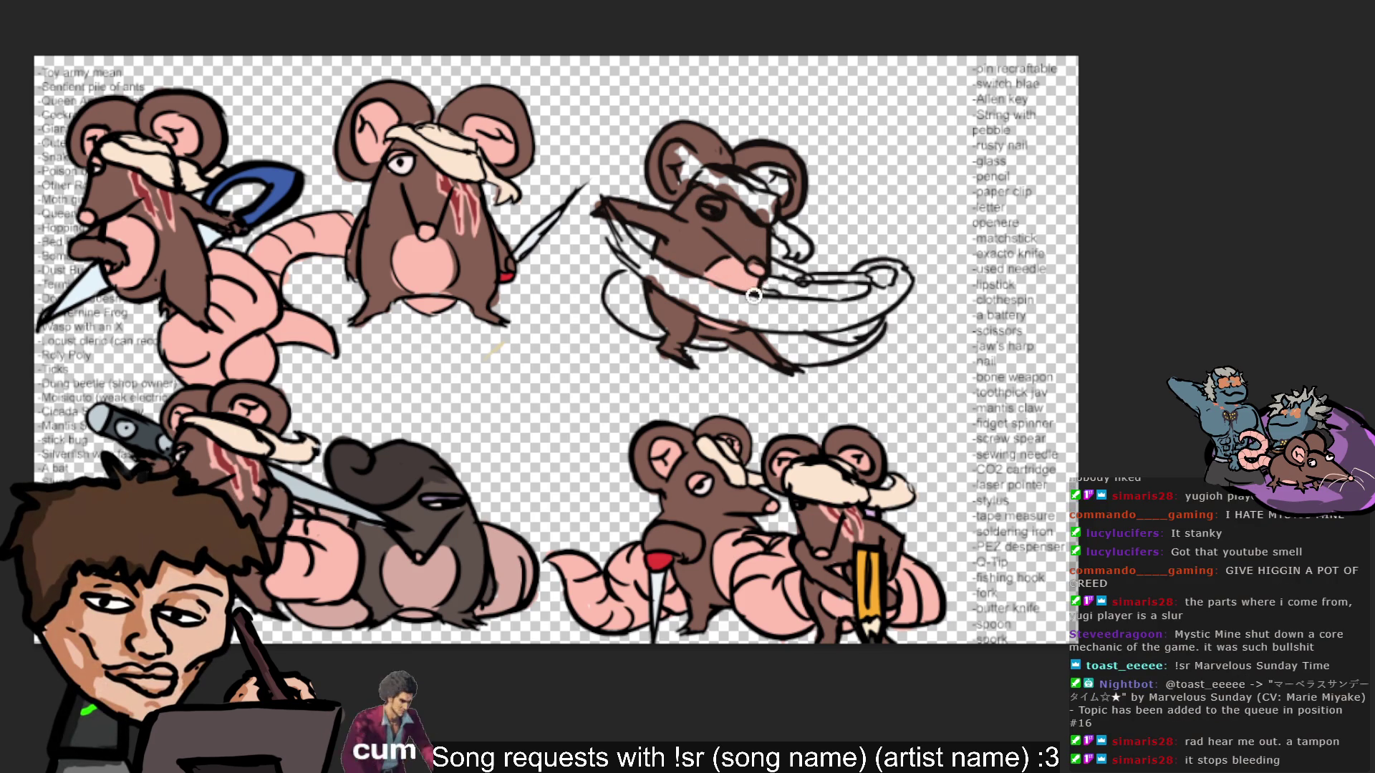
ctrl+click(716, 269)
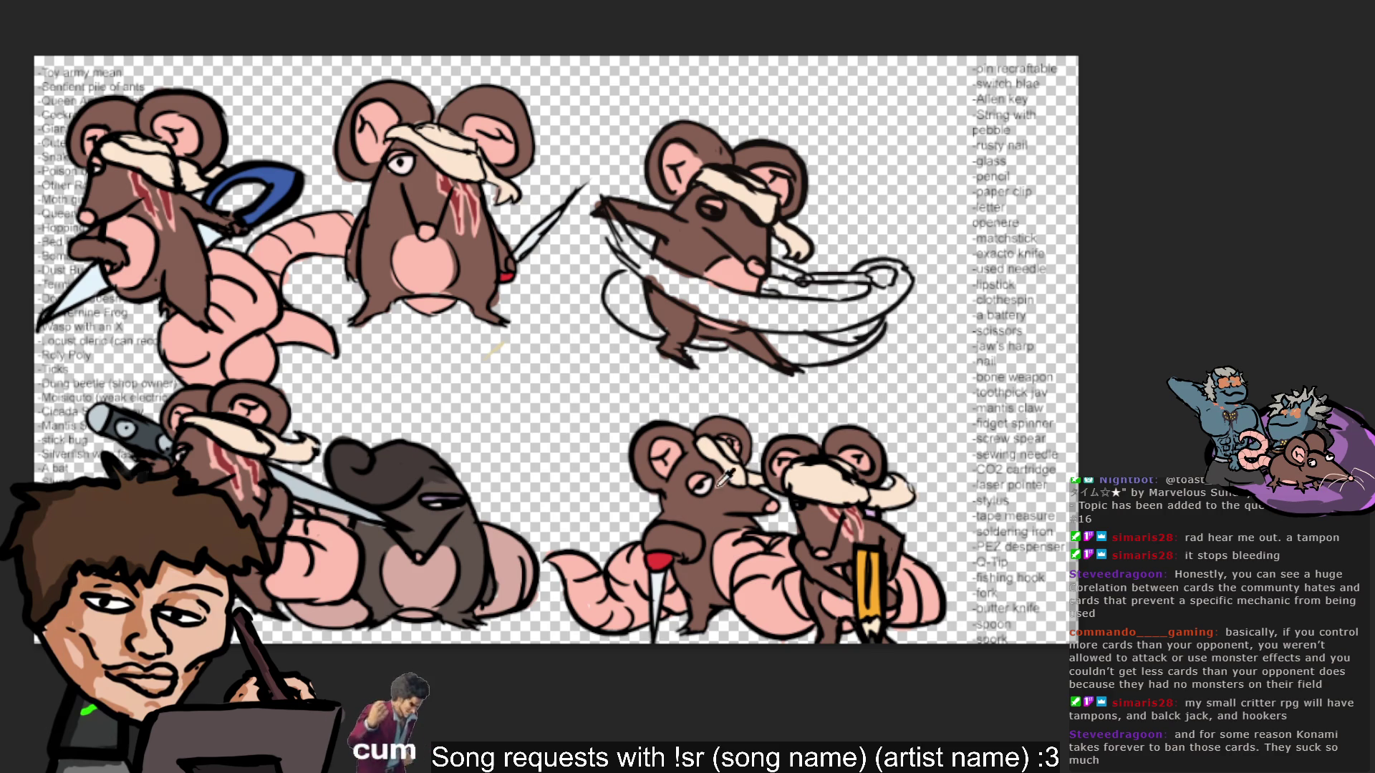
Sample the brown colour from the lower rat.
alt+click(740, 607)
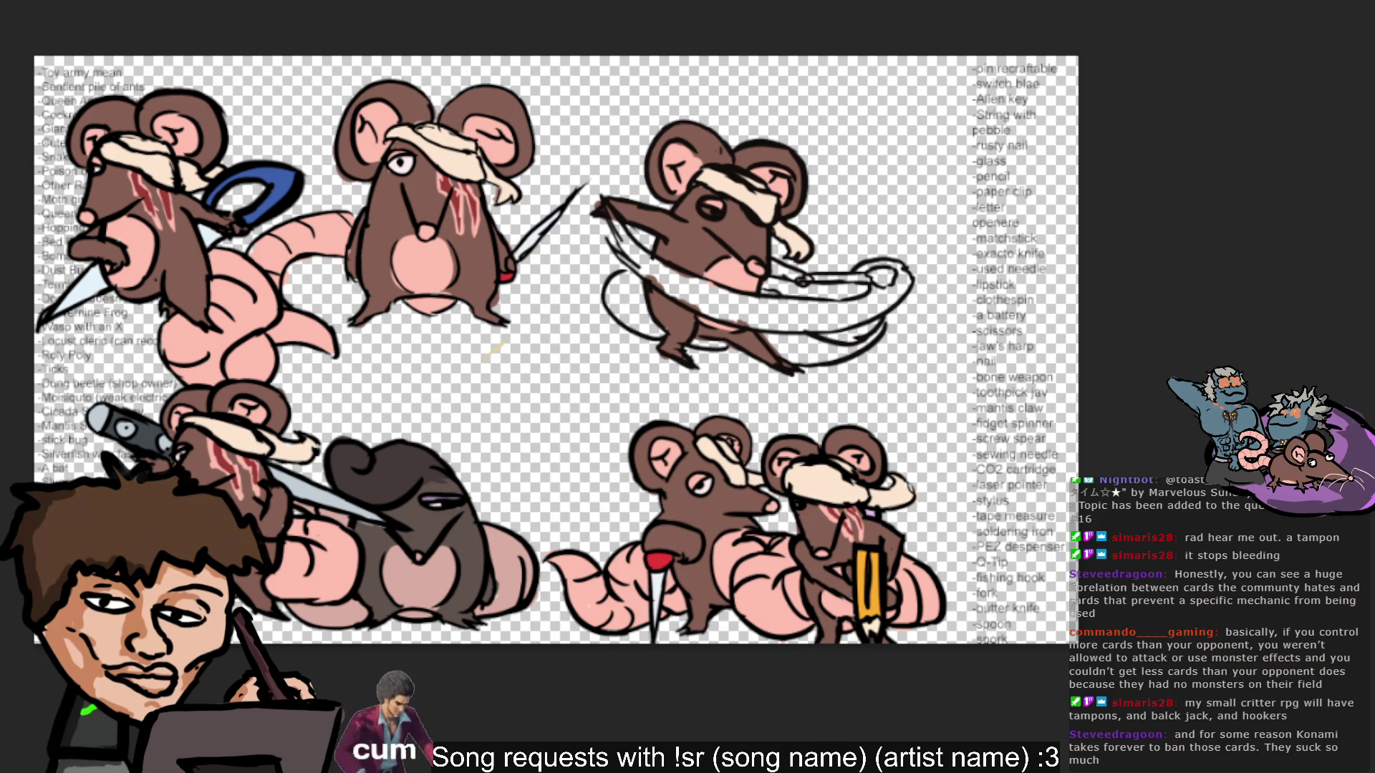
Add short black strokes to the ribbon swirl, shade the top-right rat's tail pink, and outline it.
drag(621, 283, 617, 319)
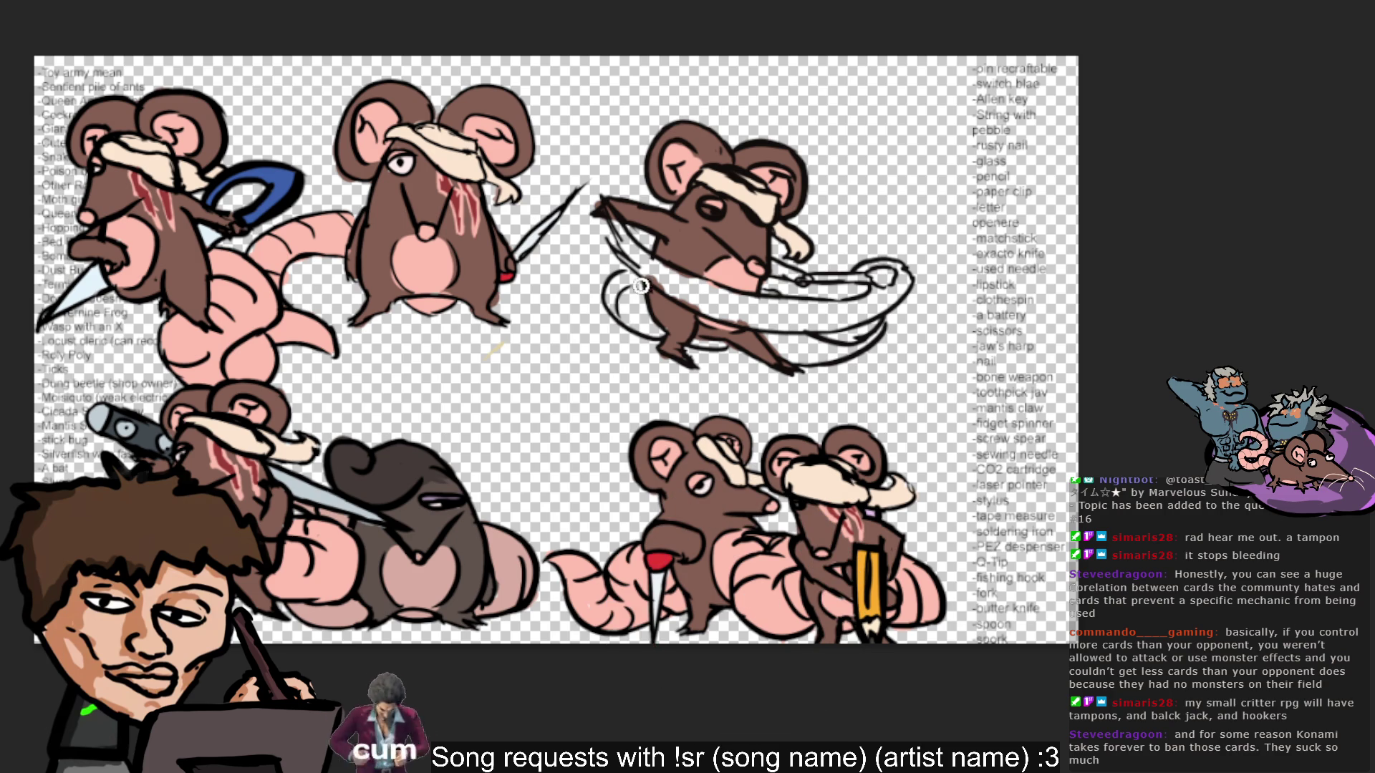
drag(818, 335, 812, 359)
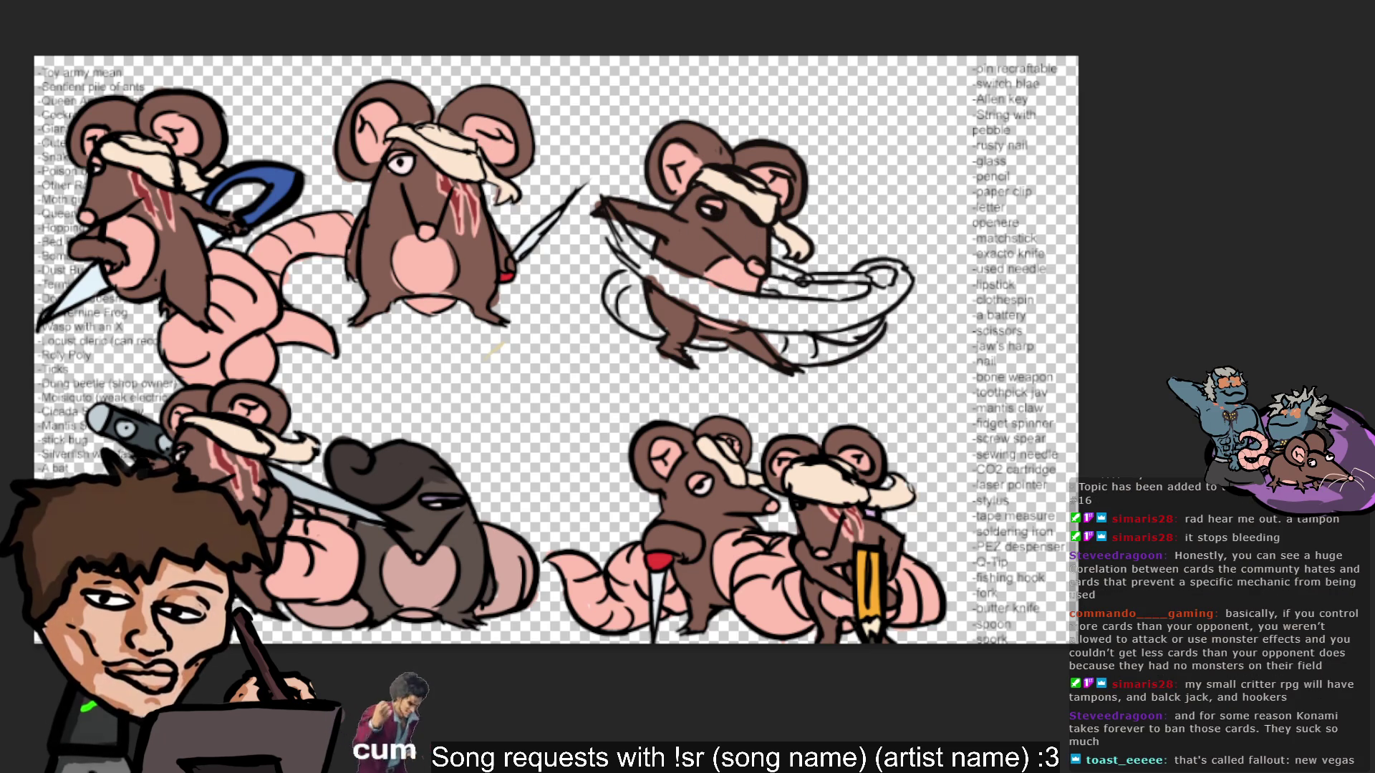
click(725, 220)
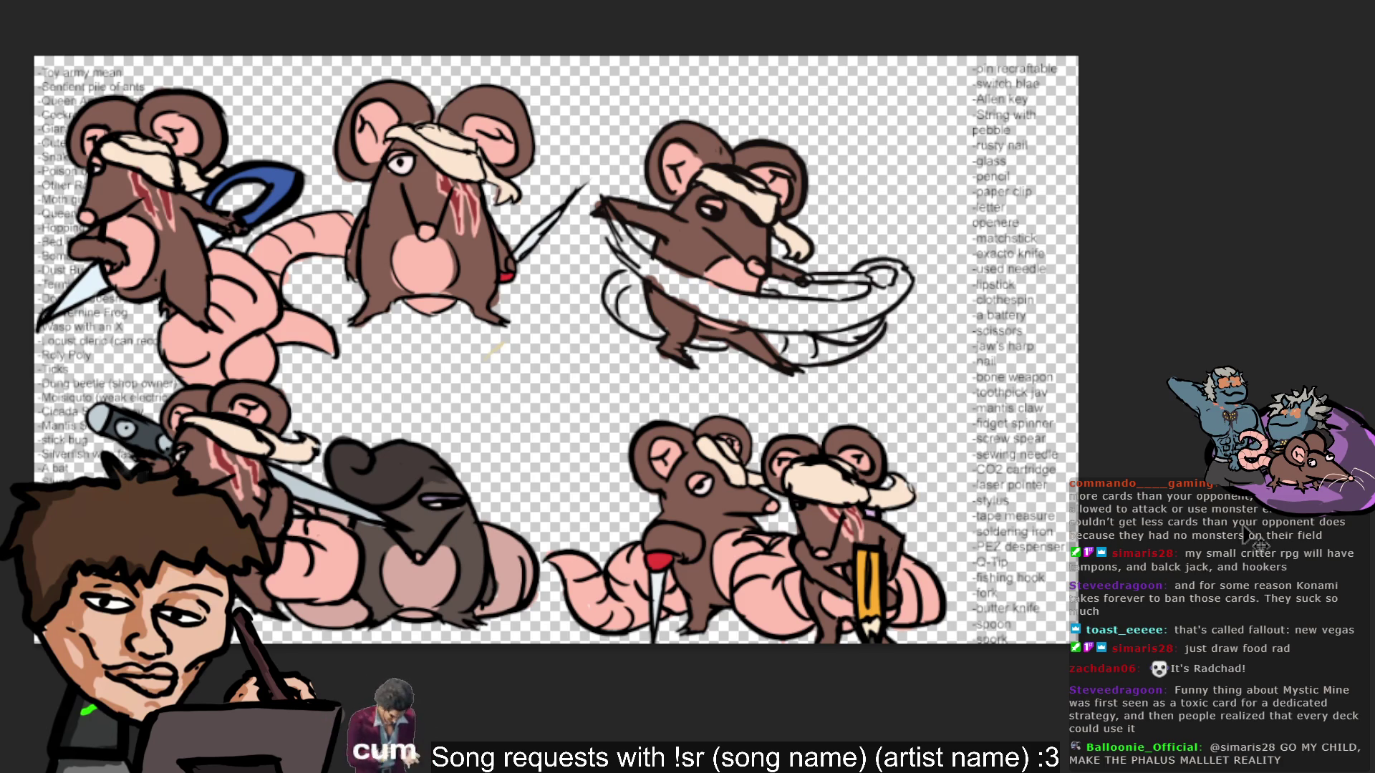
mouse_move(640, 335)
mouse_down()
mouse_move(620, 311)
mouse_move(616, 288)
mouse_move(630, 282)
mouse_move(636, 323)
mouse_move(658, 336)
mouse_up()
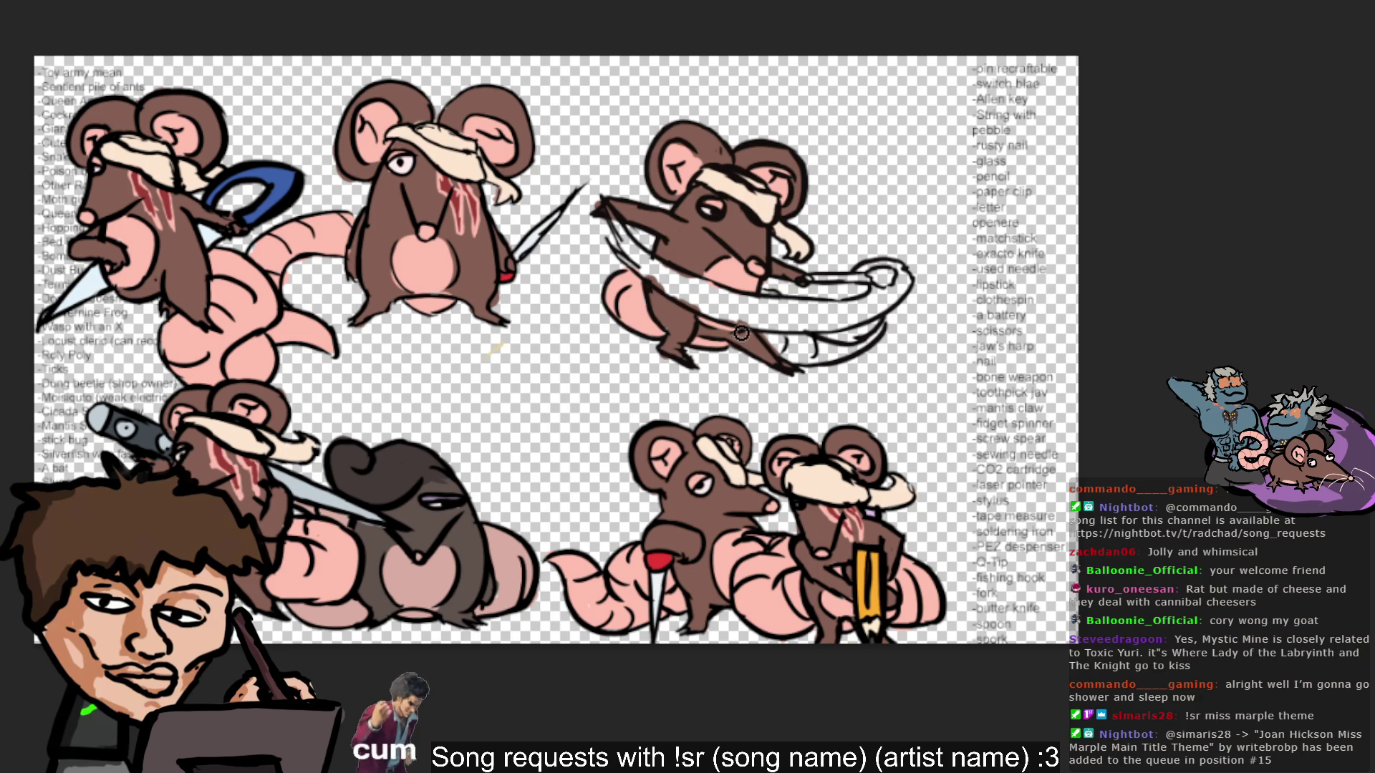
mouse_move(797, 351)
mouse_down()
mouse_move(809, 338)
mouse_move(809, 361)
mouse_move(875, 338)
mouse_move(830, 351)
mouse_up()
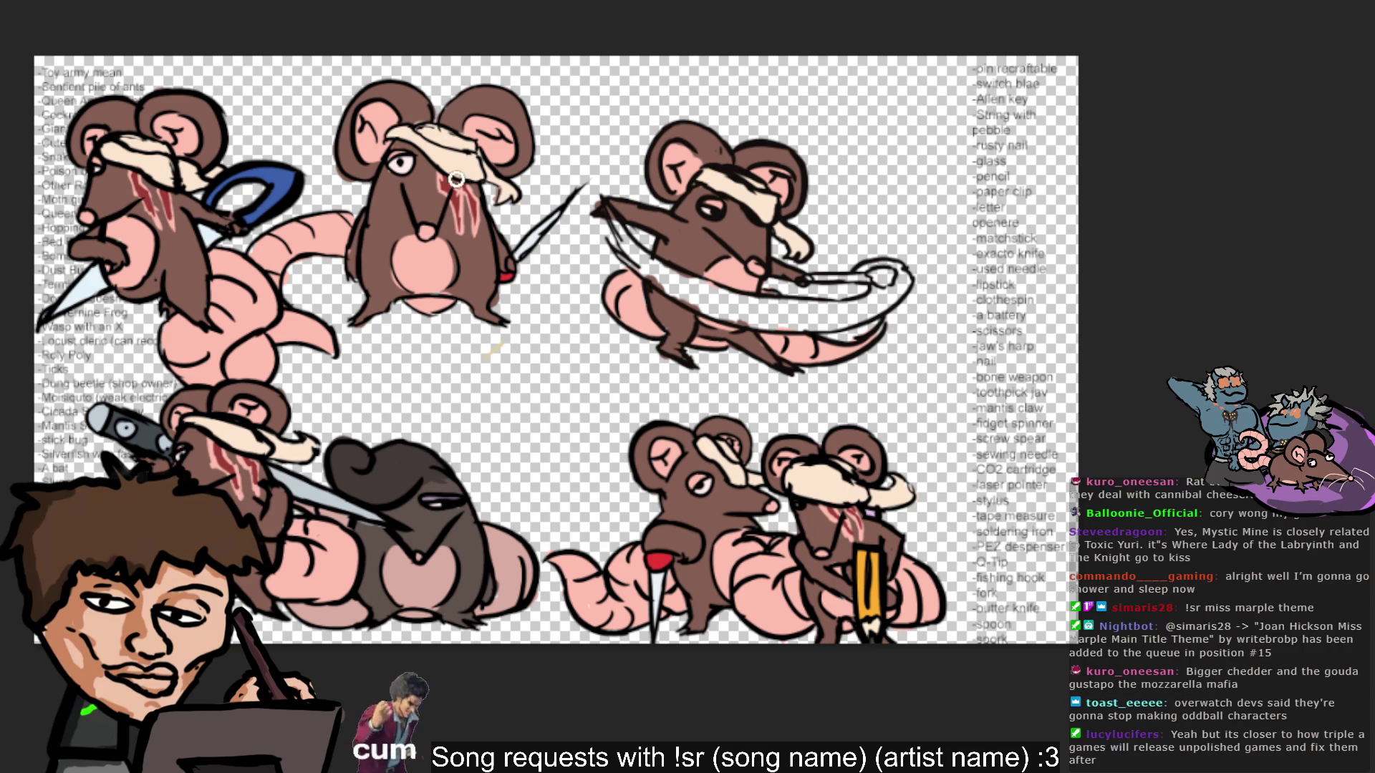
Sweep bright yellow along nearly the whole length of the top-right rat's ribbon.
mouse_move(605, 205)
mouse_down()
mouse_move(660, 286)
mouse_move(786, 324)
mouse_move(748, 322)
mouse_move(743, 310)
mouse_move(784, 314)
mouse_move(724, 305)
mouse_move(842, 309)
mouse_move(798, 323)
mouse_move(838, 323)
mouse_move(834, 297)
mouse_move(870, 305)
mouse_move(851, 314)
mouse_move(891, 299)
mouse_move(895, 286)
mouse_move(866, 272)
mouse_move(895, 268)
mouse_move(910, 300)
mouse_move(867, 267)
mouse_up()
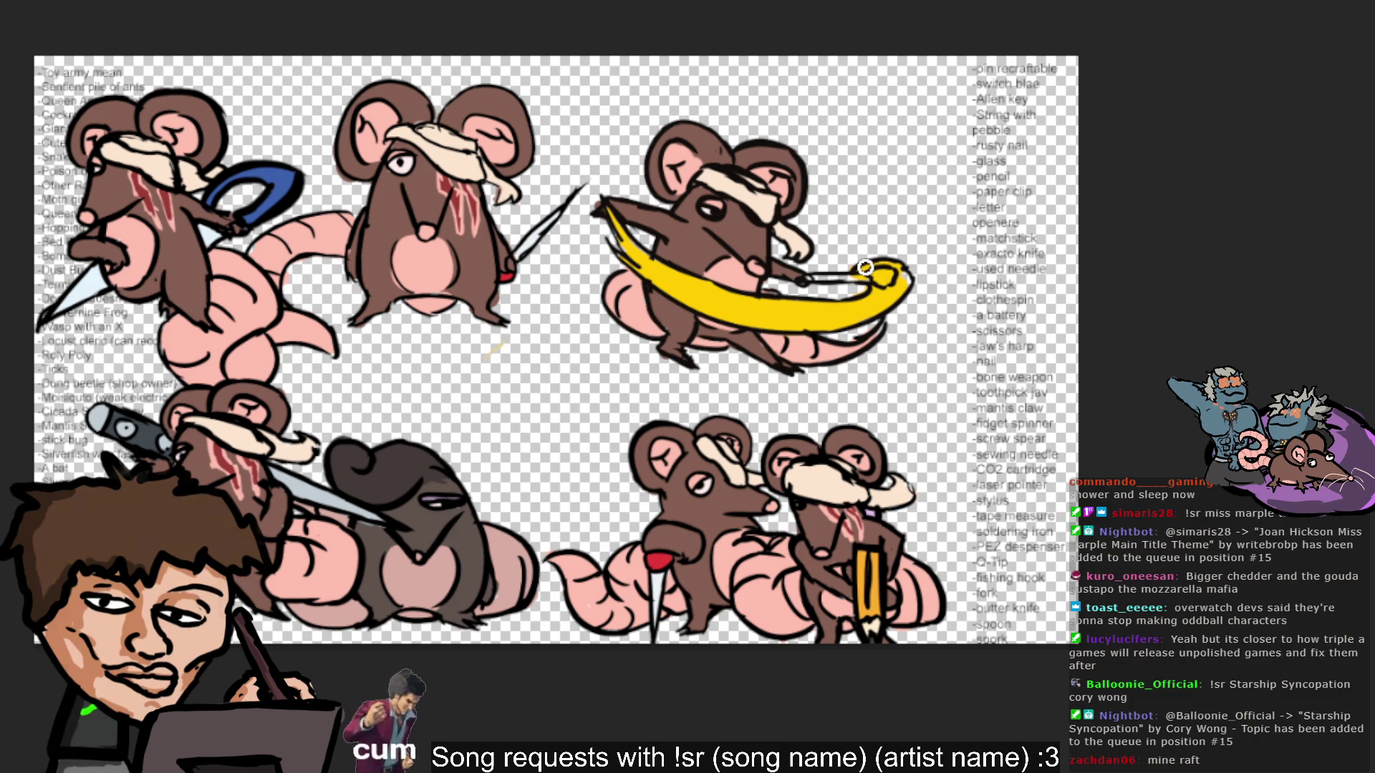
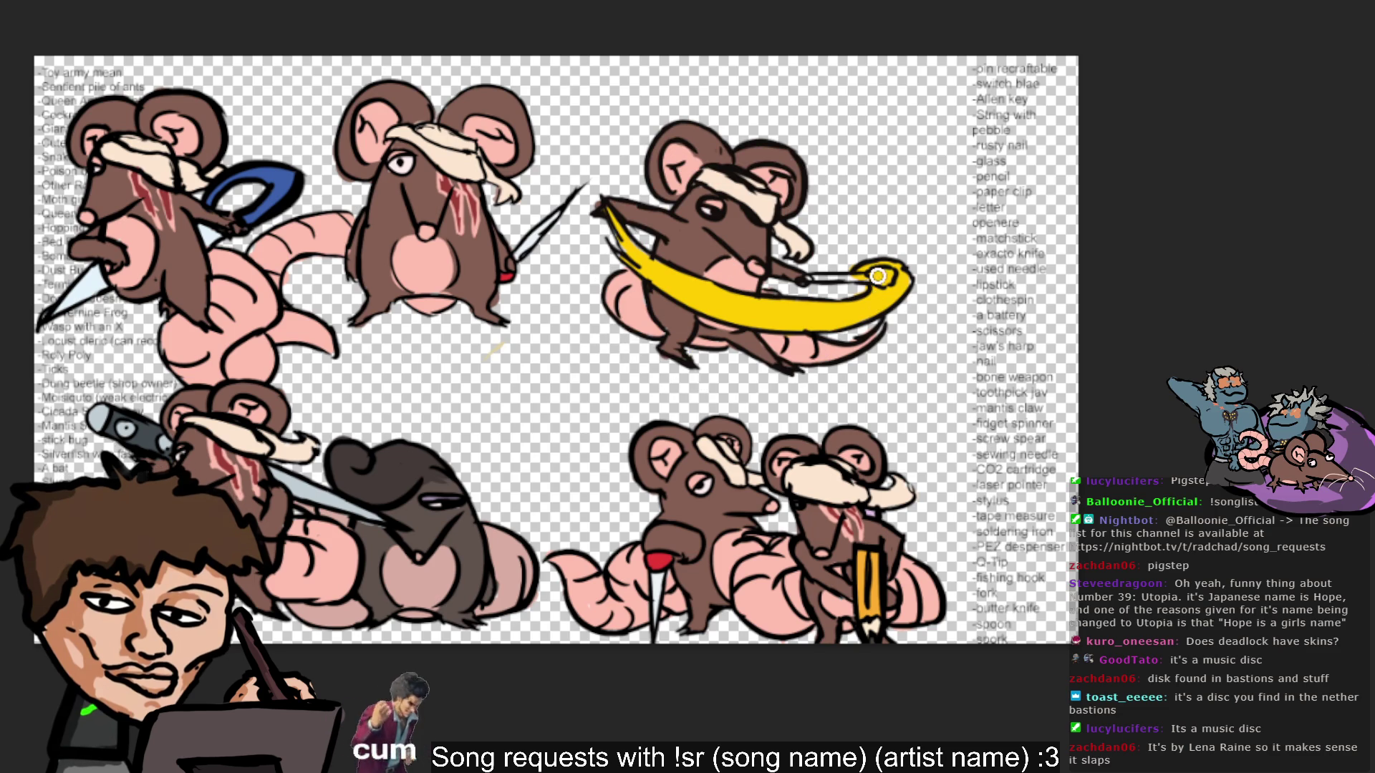
Darken the sword handle's white tip with brown and paint red onto its dark pommel.
drag(885, 276, 893, 283)
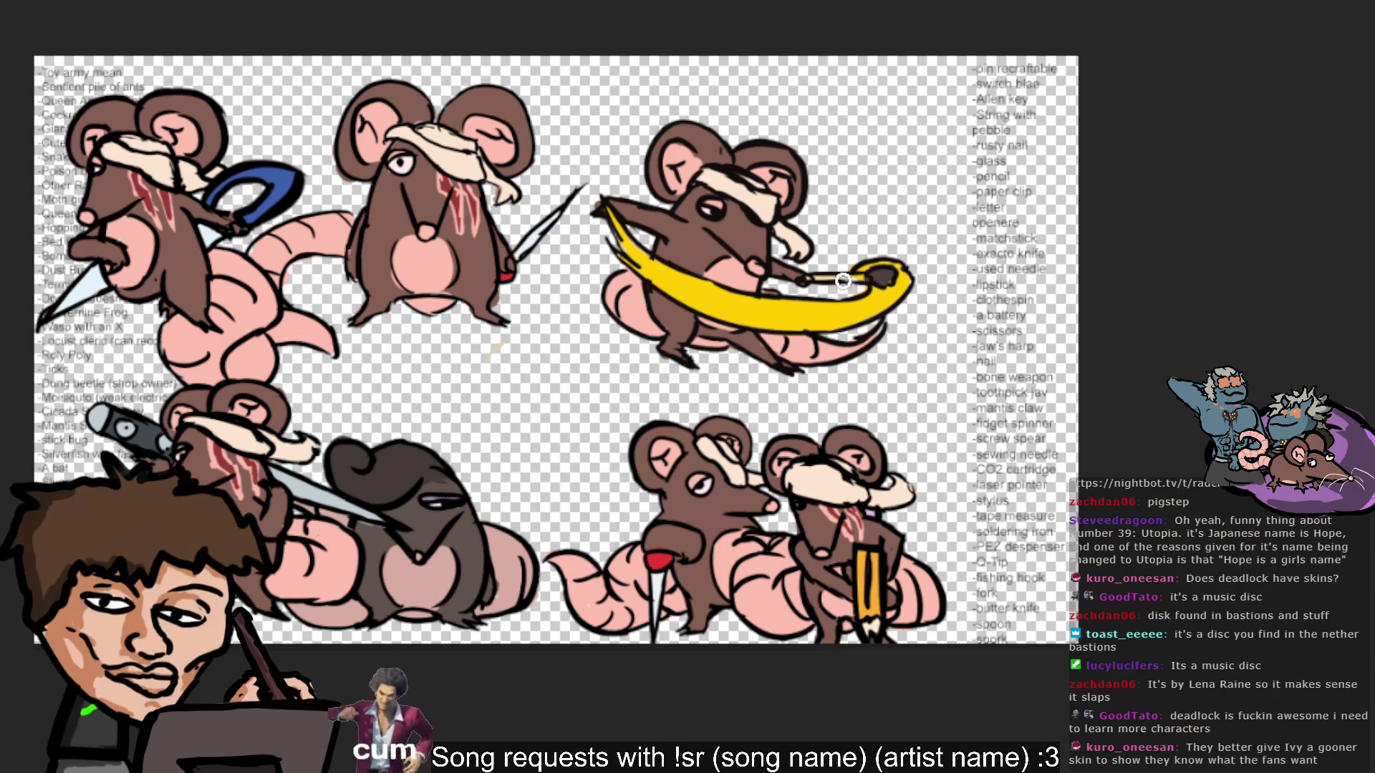
alt+click(794, 264)
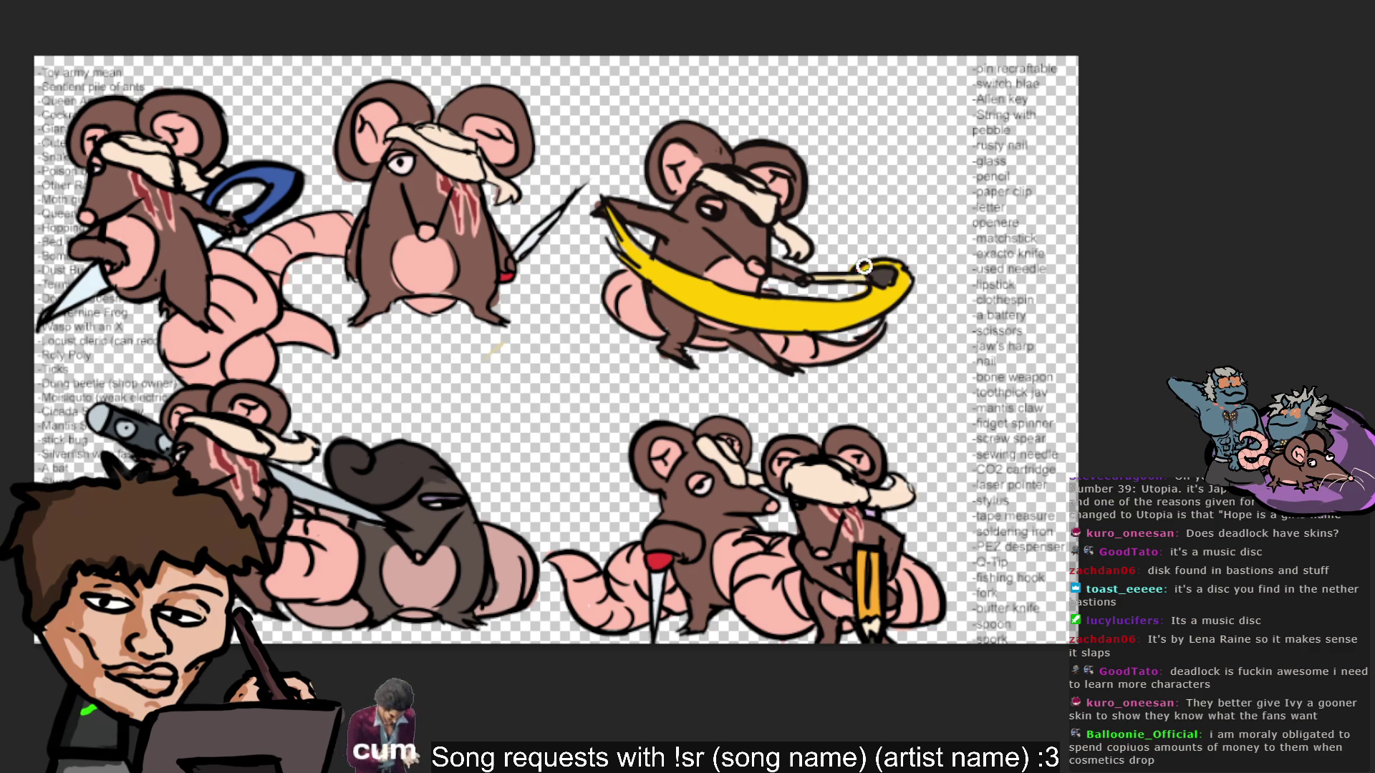
mouse_move(858, 271)
mouse_down()
mouse_move(895, 272)
mouse_move(852, 315)
mouse_move(843, 298)
mouse_up()
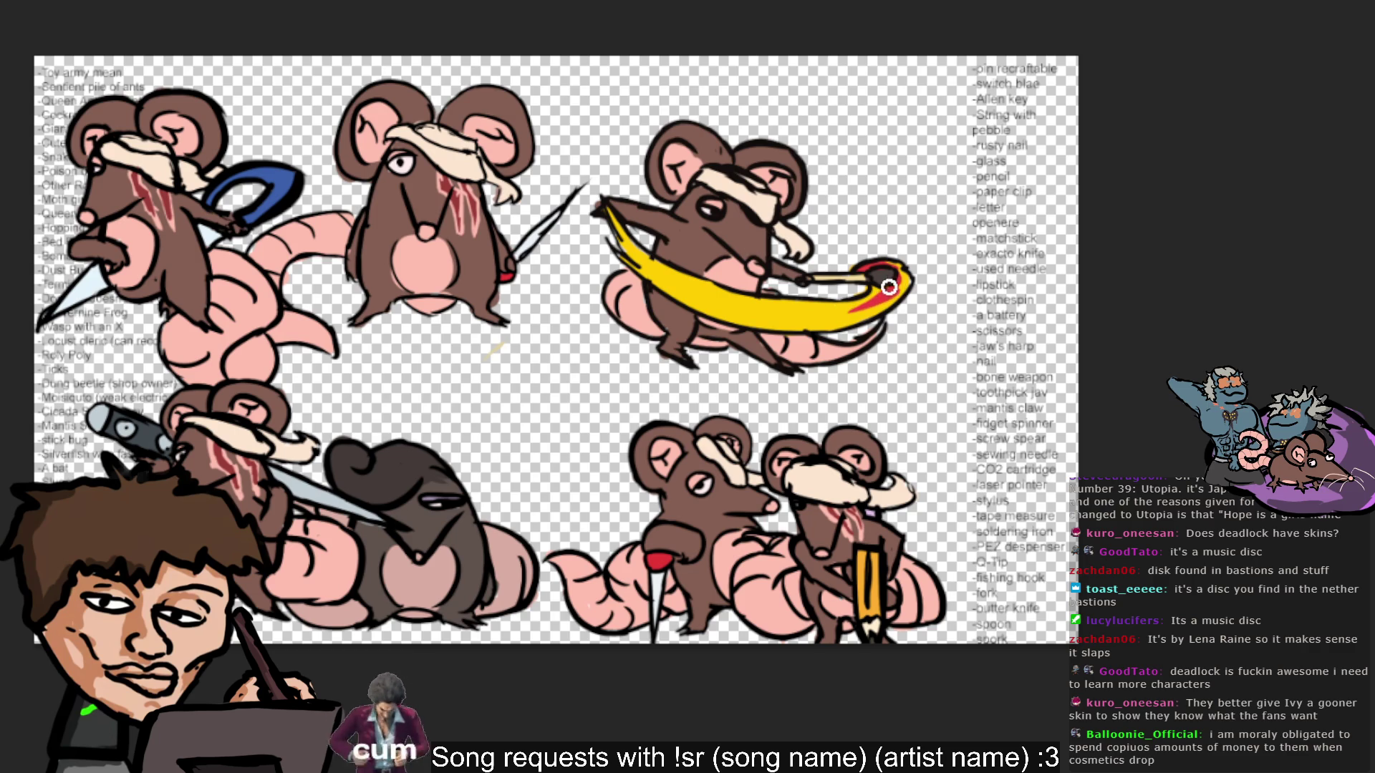
key(v)
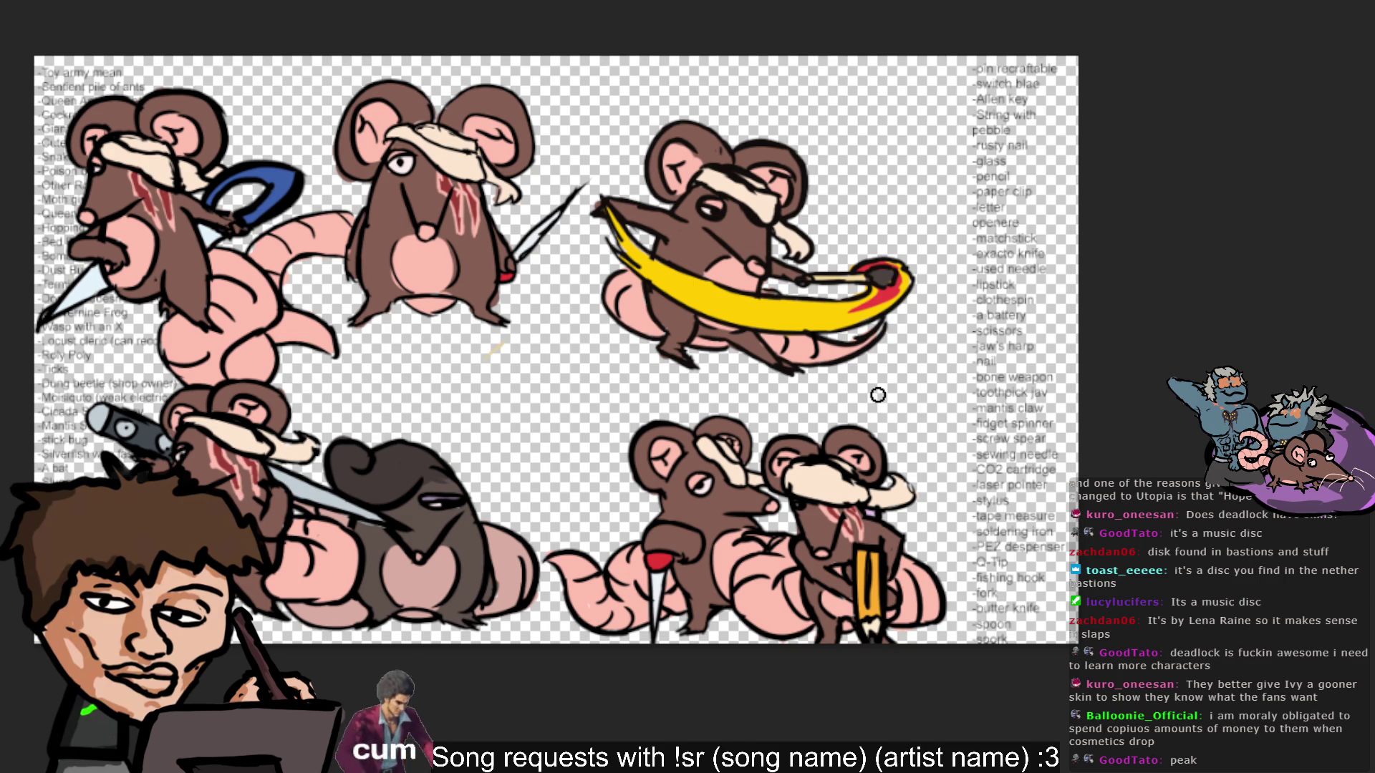
alt+click(877, 295)
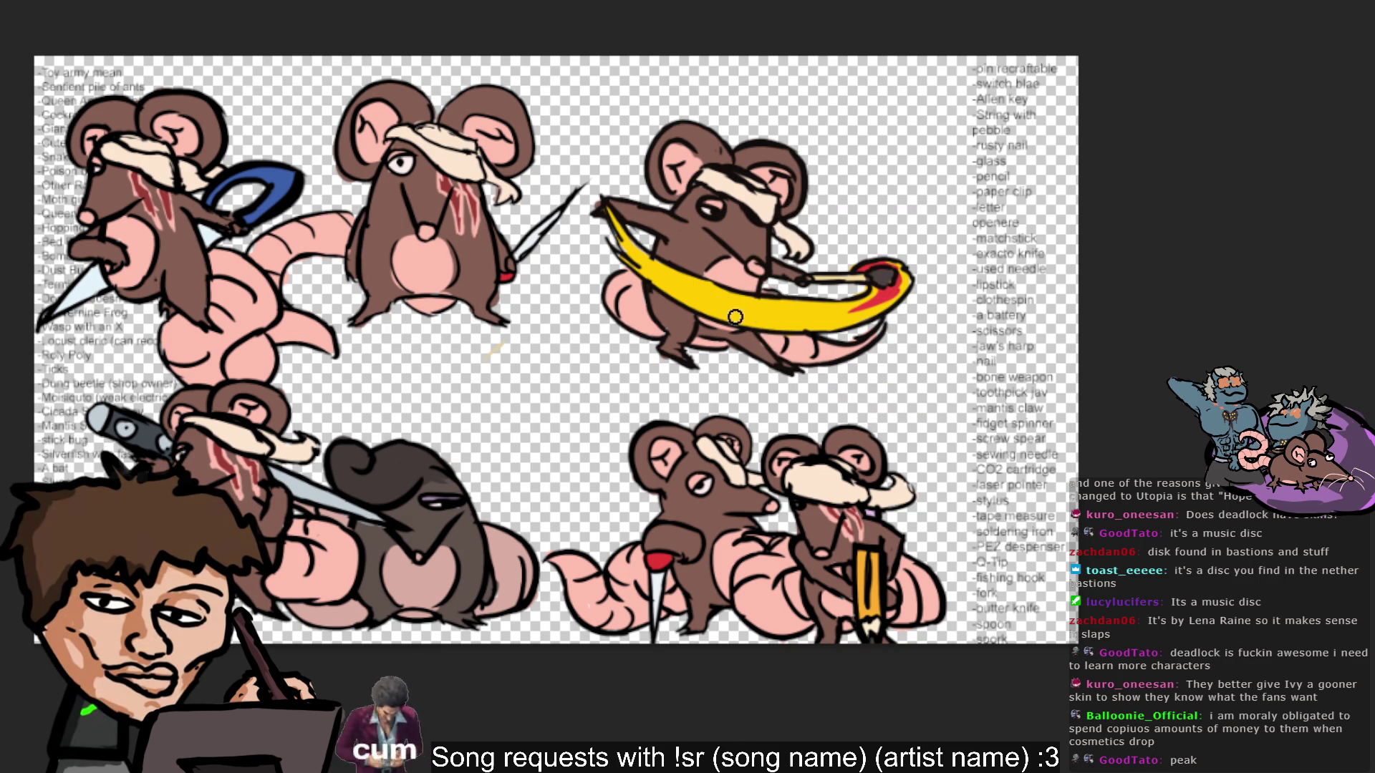
Streak the yellow blade with red and an orange-red airbrush gradient, then tint the pommel dark red.
drag(852, 309, 766, 313)
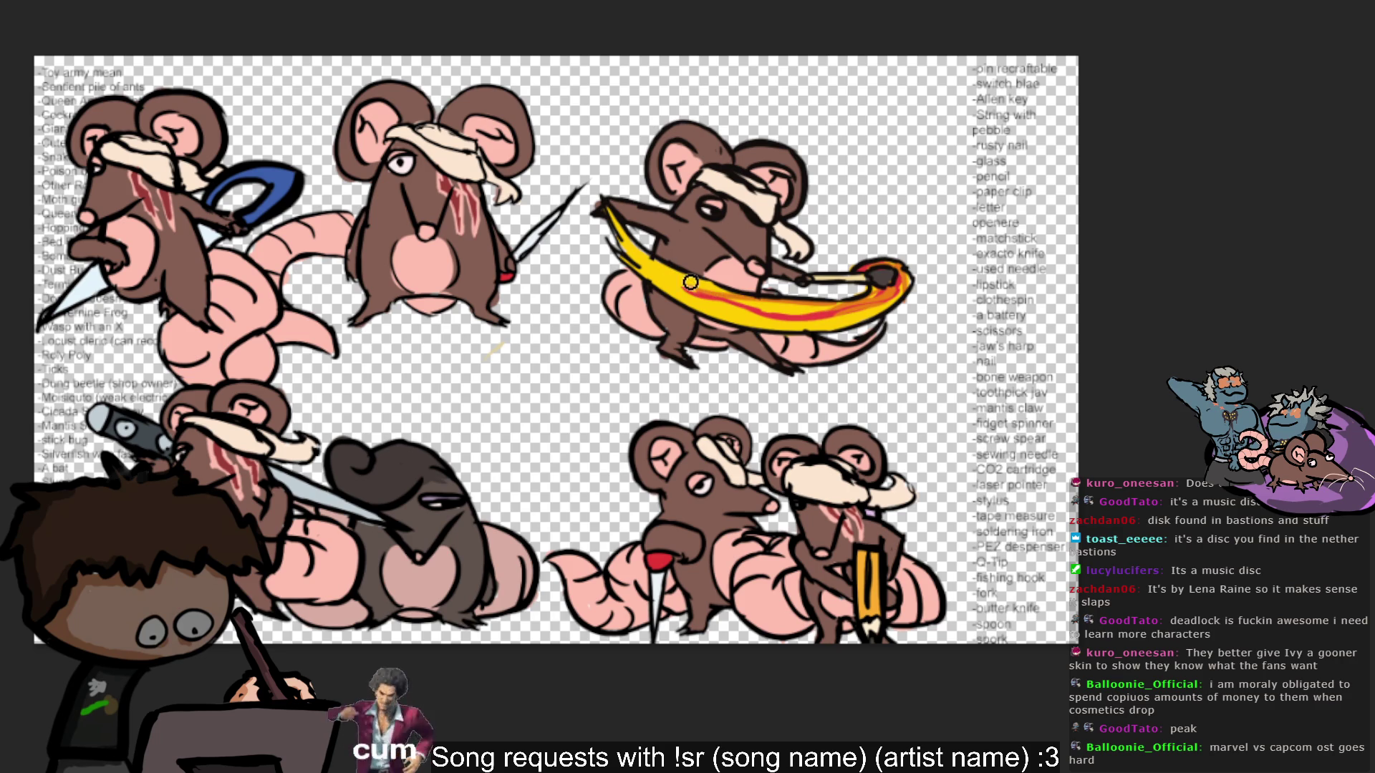
mouse_move(797, 306)
mouse_down()
mouse_move(757, 308)
mouse_move(848, 305)
mouse_move(702, 319)
mouse_move(868, 314)
mouse_move(750, 300)
mouse_move(775, 299)
mouse_up()
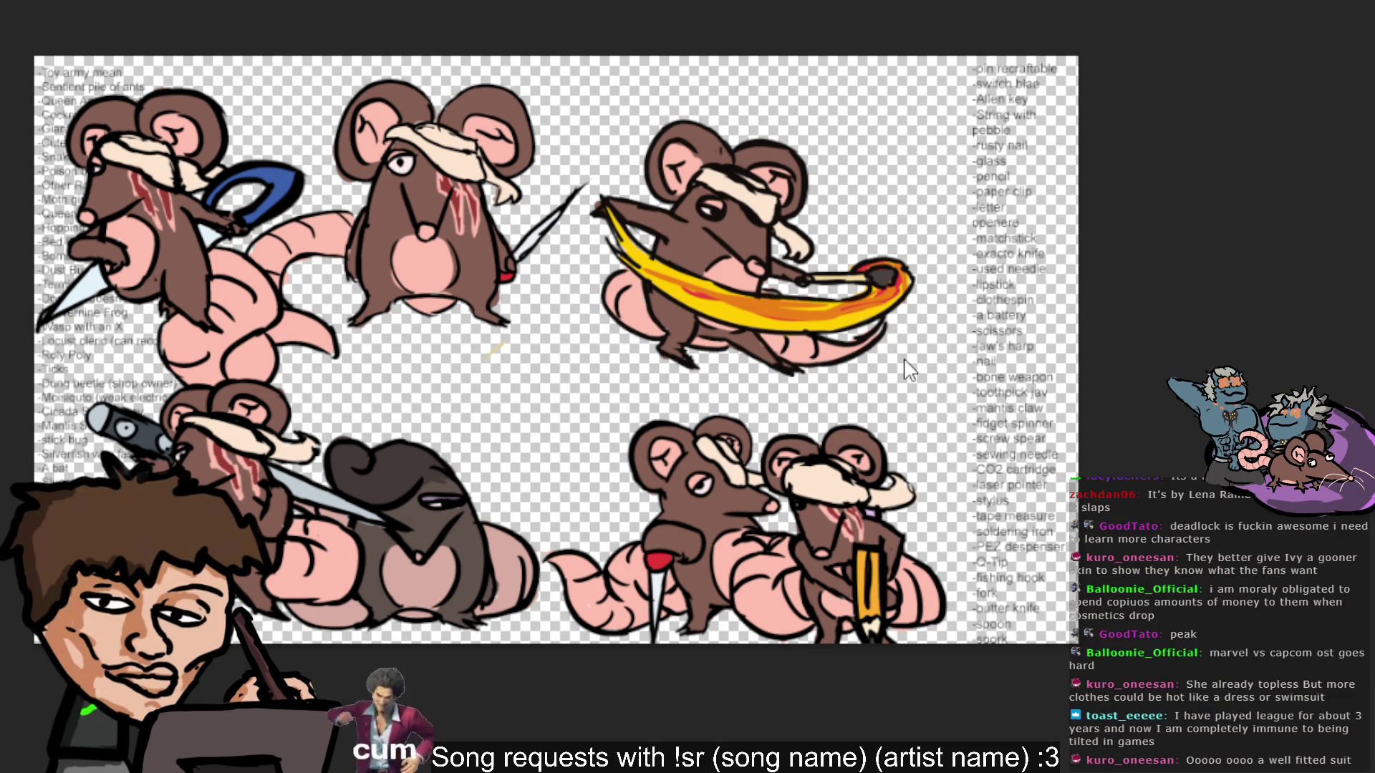
alt+click(892, 288)
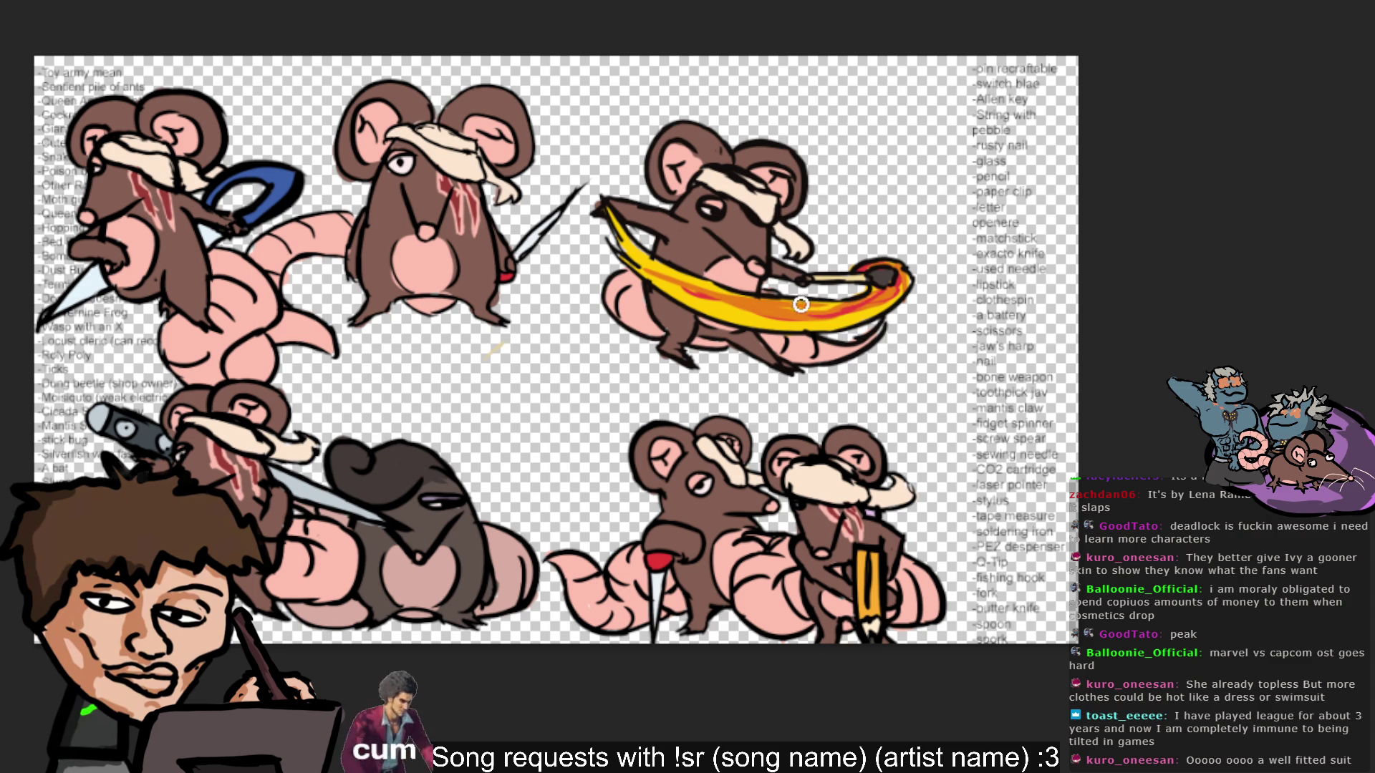
alt+click(743, 311)
alt+click(739, 299)
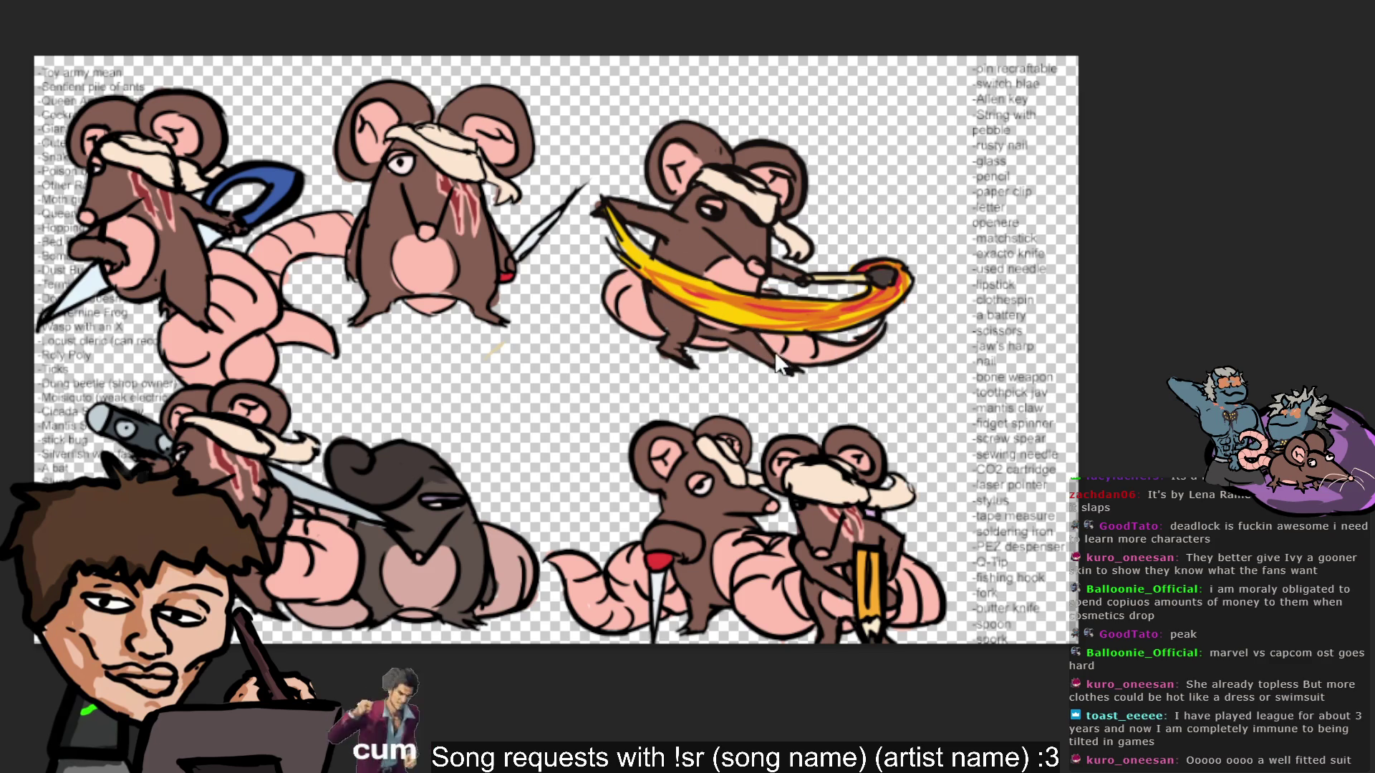
alt+click(868, 263)
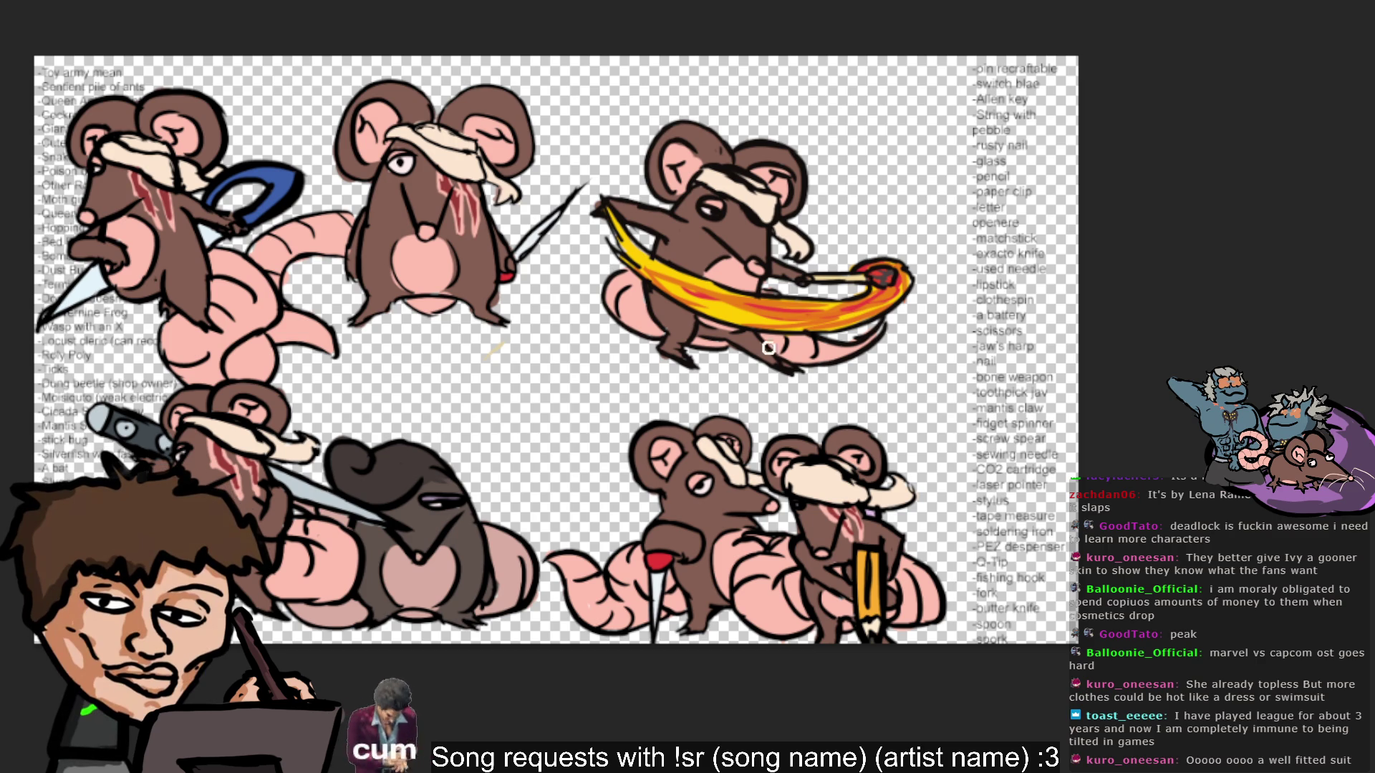
drag(875, 282, 889, 276)
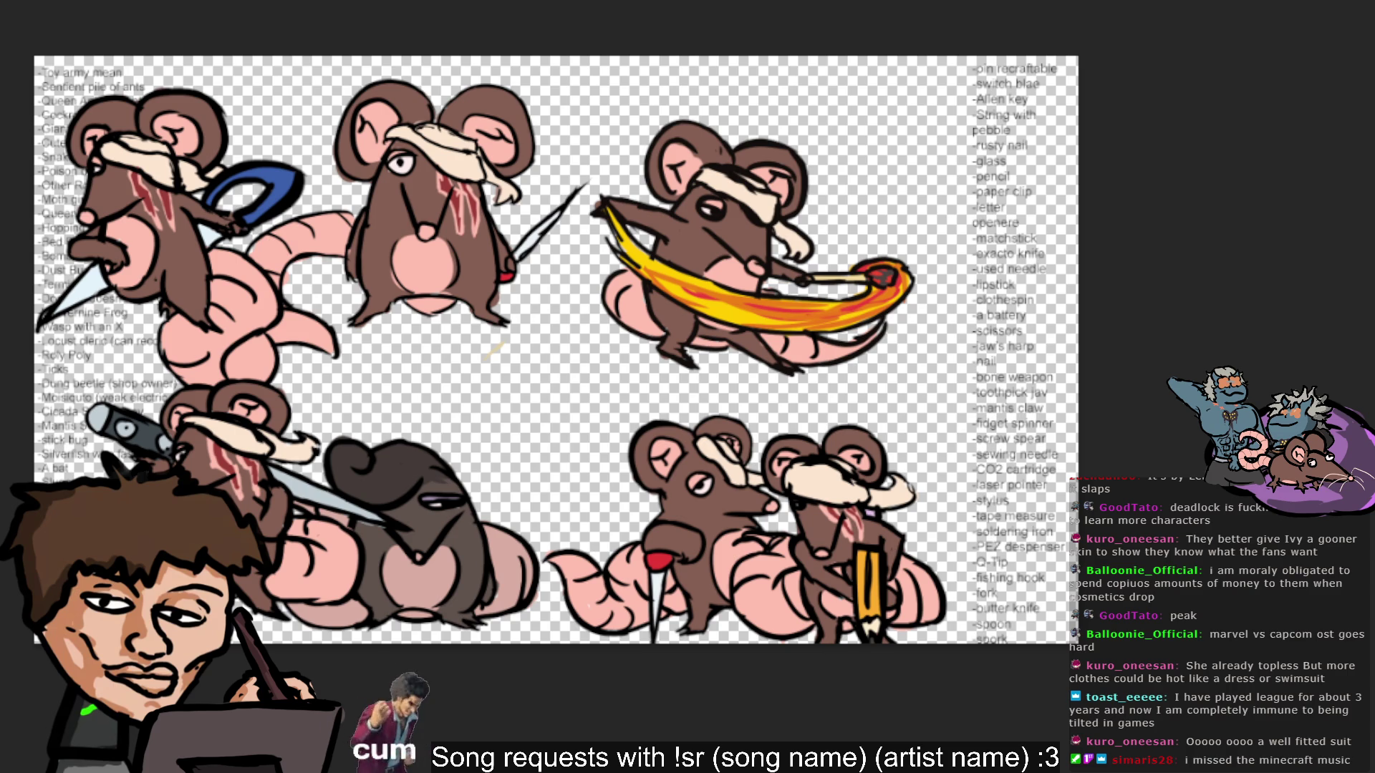
Recolour the pommel bright orange and airbrush deeper red along the swoosh with glows at both ends.
mouse_move(931, 296)
mouse_down()
mouse_move(888, 268)
mouse_move(893, 293)
mouse_move(882, 274)
mouse_move(870, 290)
mouse_up()
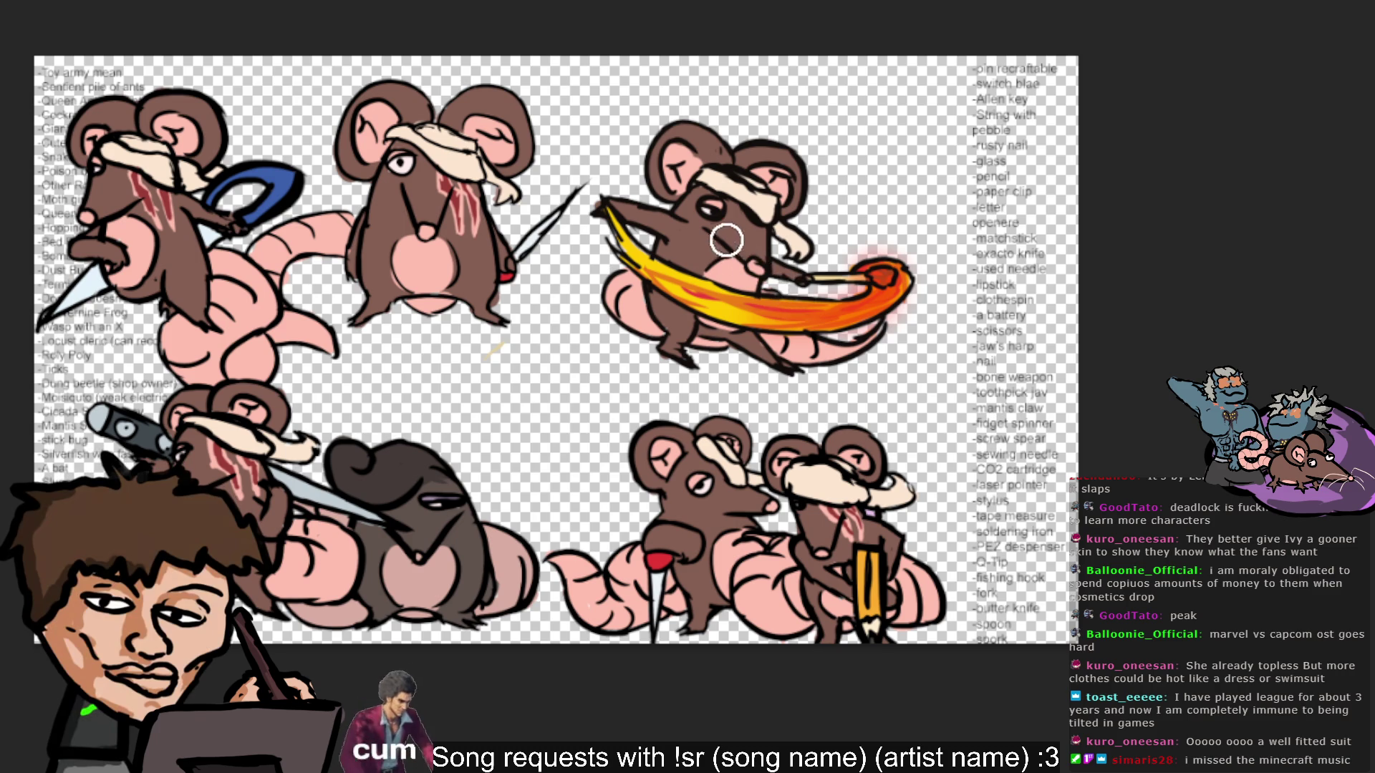
drag(690, 283, 829, 306)
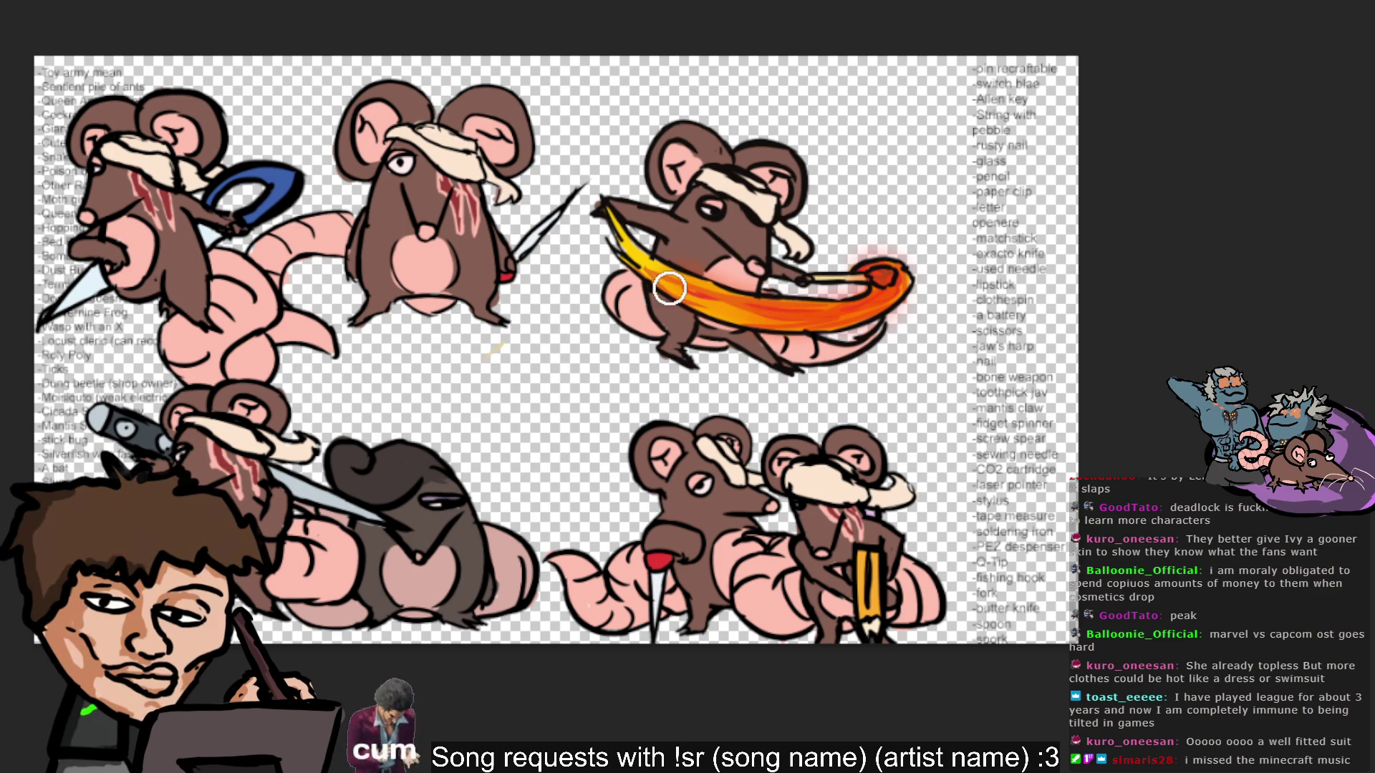
mouse_move(642, 230)
mouse_down()
mouse_move(895, 292)
mouse_move(593, 234)
mouse_up()
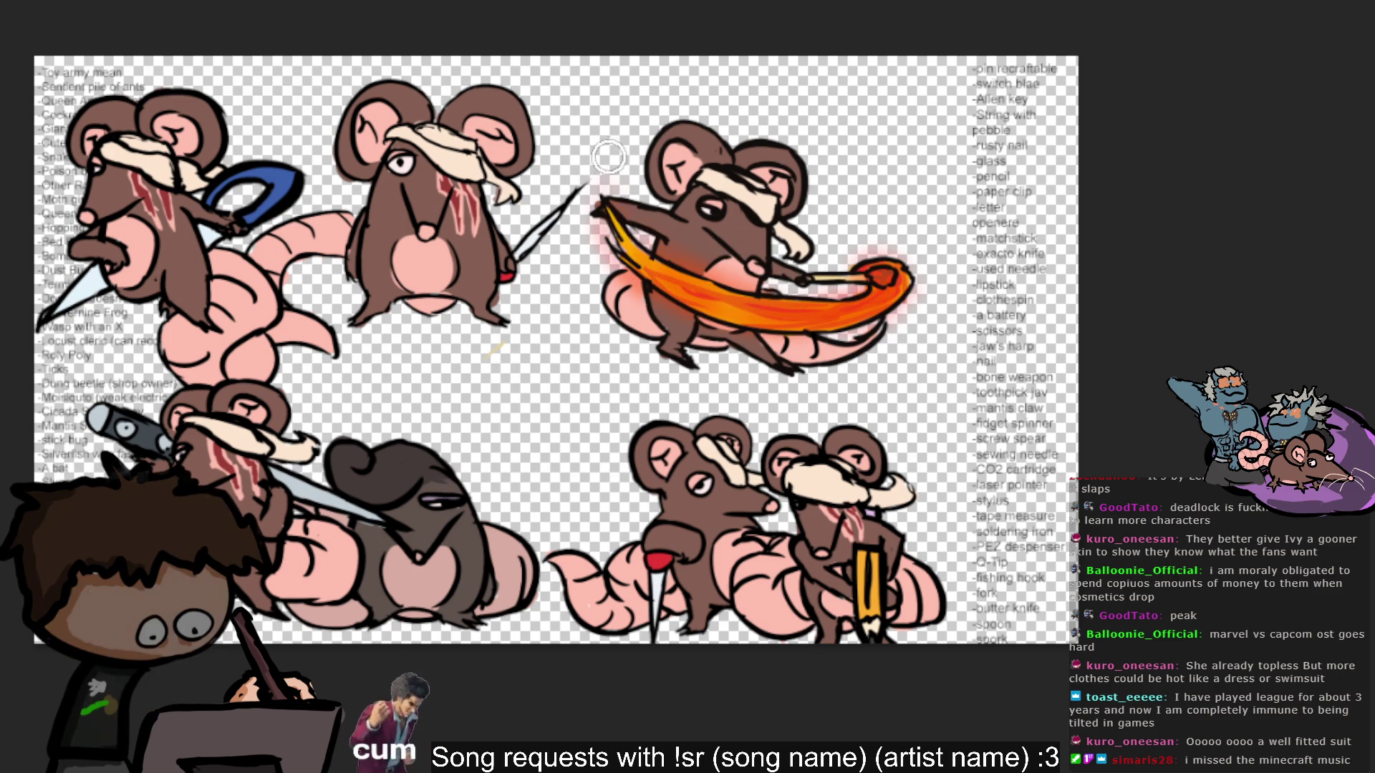
mouse_move(884, 318)
mouse_down()
mouse_move(895, 290)
mouse_move(867, 279)
mouse_up()
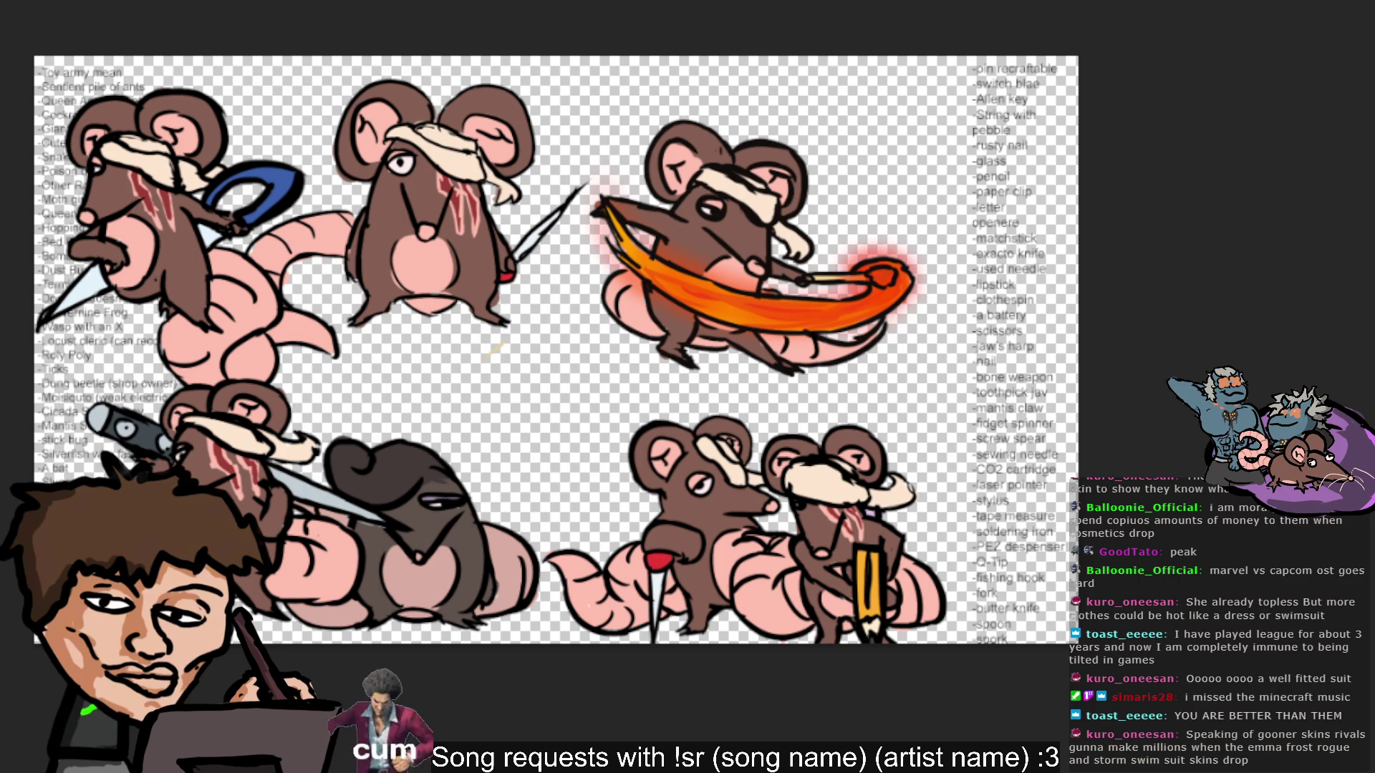
mouse_move(908, 126)
mouse_down()
mouse_move(915, 184)
mouse_move(988, 285)
mouse_move(819, 290)
mouse_up()
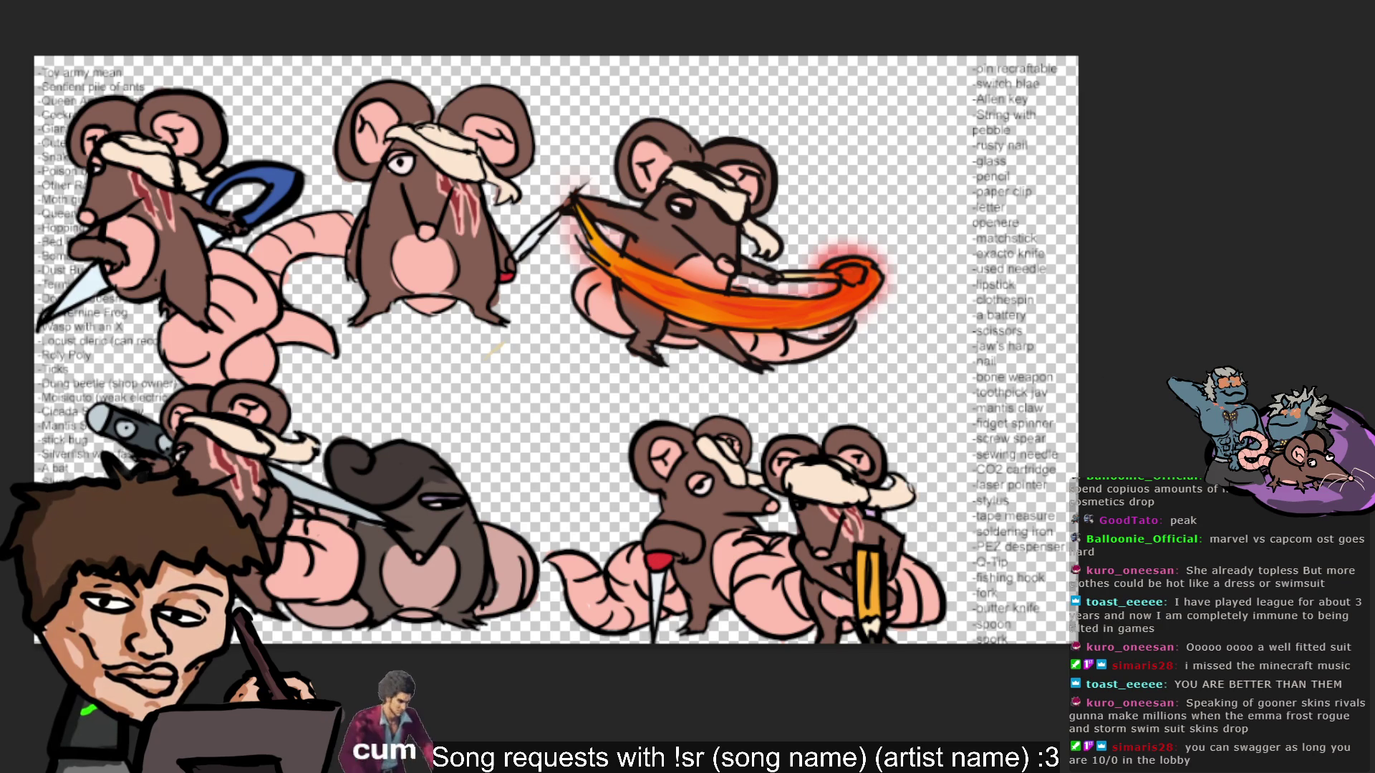
mouse_move(538, 94)
mouse_down()
mouse_move(653, 171)
mouse_move(610, 143)
mouse_move(619, 131)
mouse_up()
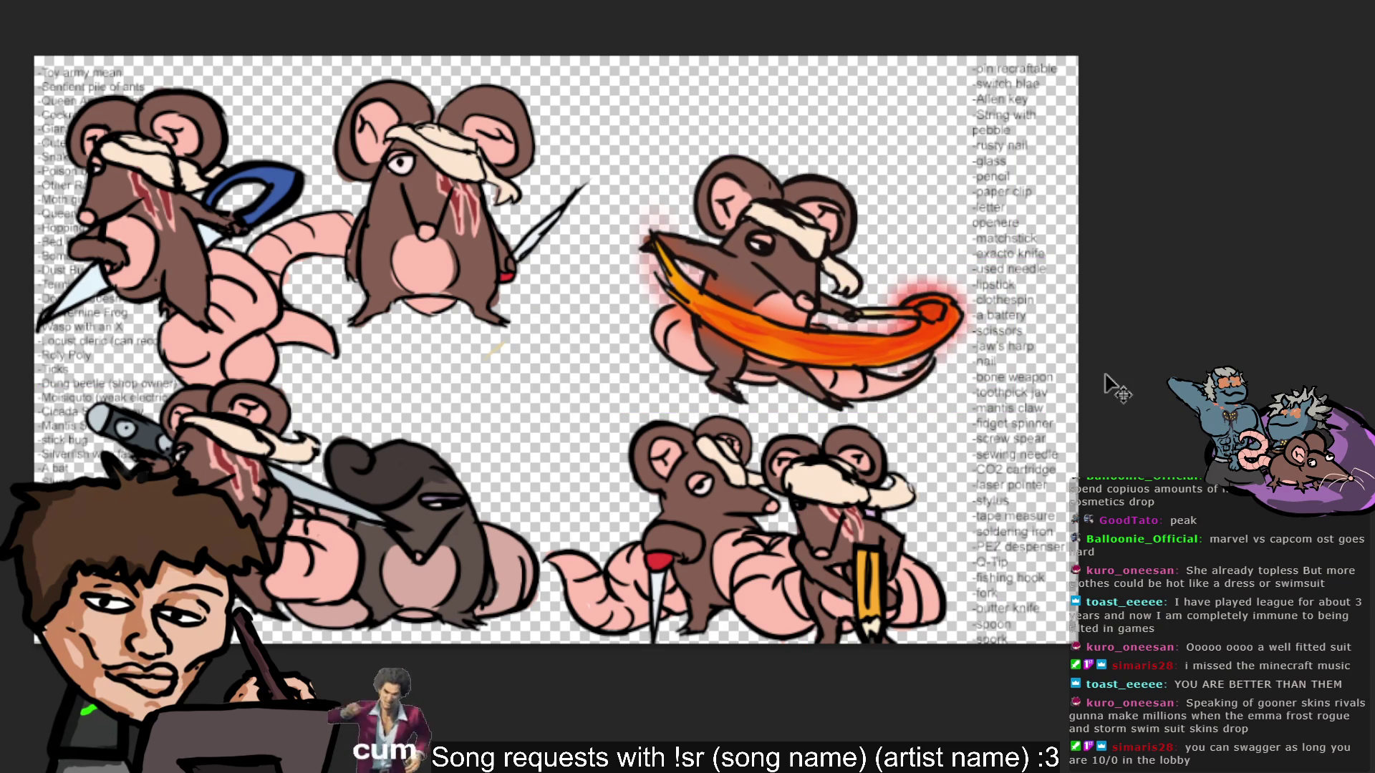
mouse_move(918, 390)
mouse_down()
mouse_move(945, 416)
mouse_move(781, 358)
mouse_move(648, 641)
mouse_move(630, 651)
mouse_move(558, 613)
mouse_move(501, 630)
mouse_move(523, 630)
mouse_up()
mouse_move(770, 576)
mouse_down()
mouse_move(687, 544)
mouse_move(931, 315)
mouse_move(1006, 279)
mouse_move(913, 346)
mouse_up()
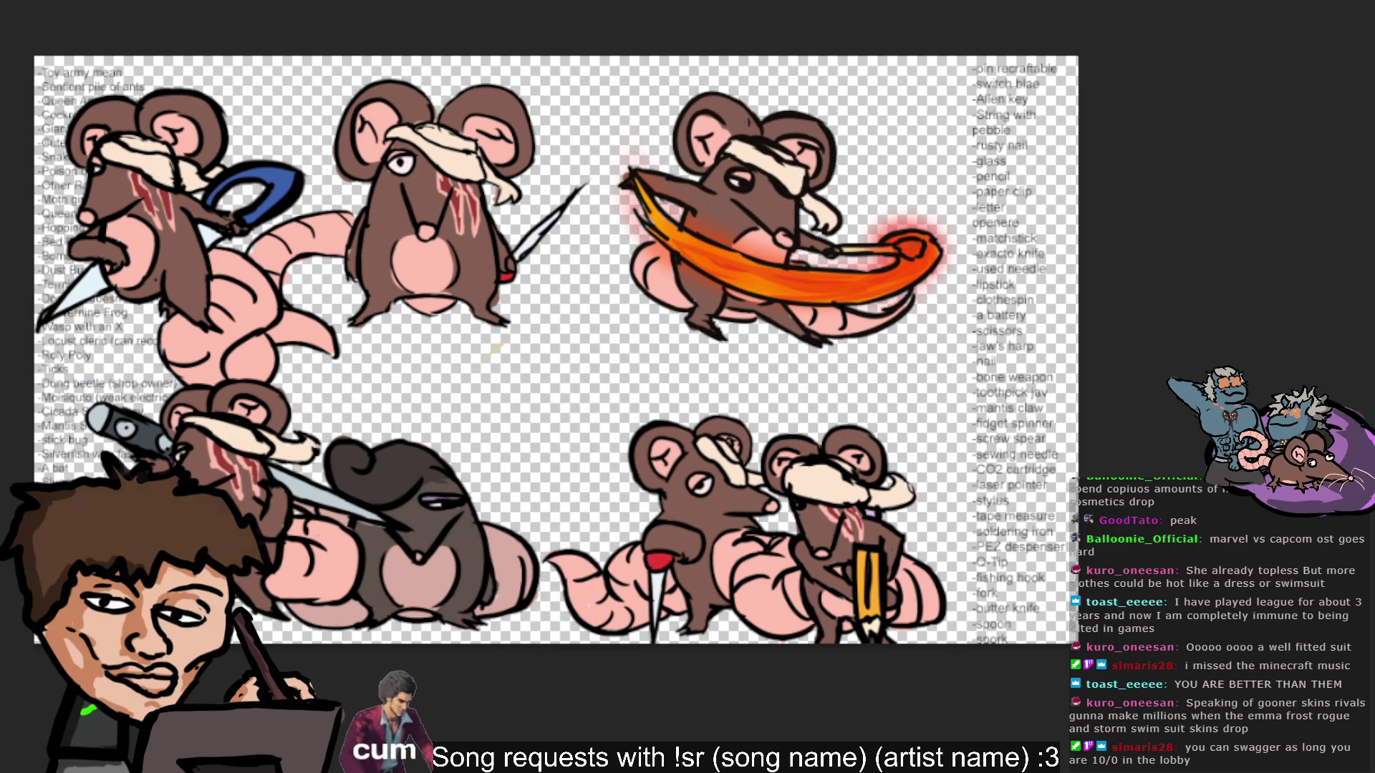
drag(770, 215, 742, 243)
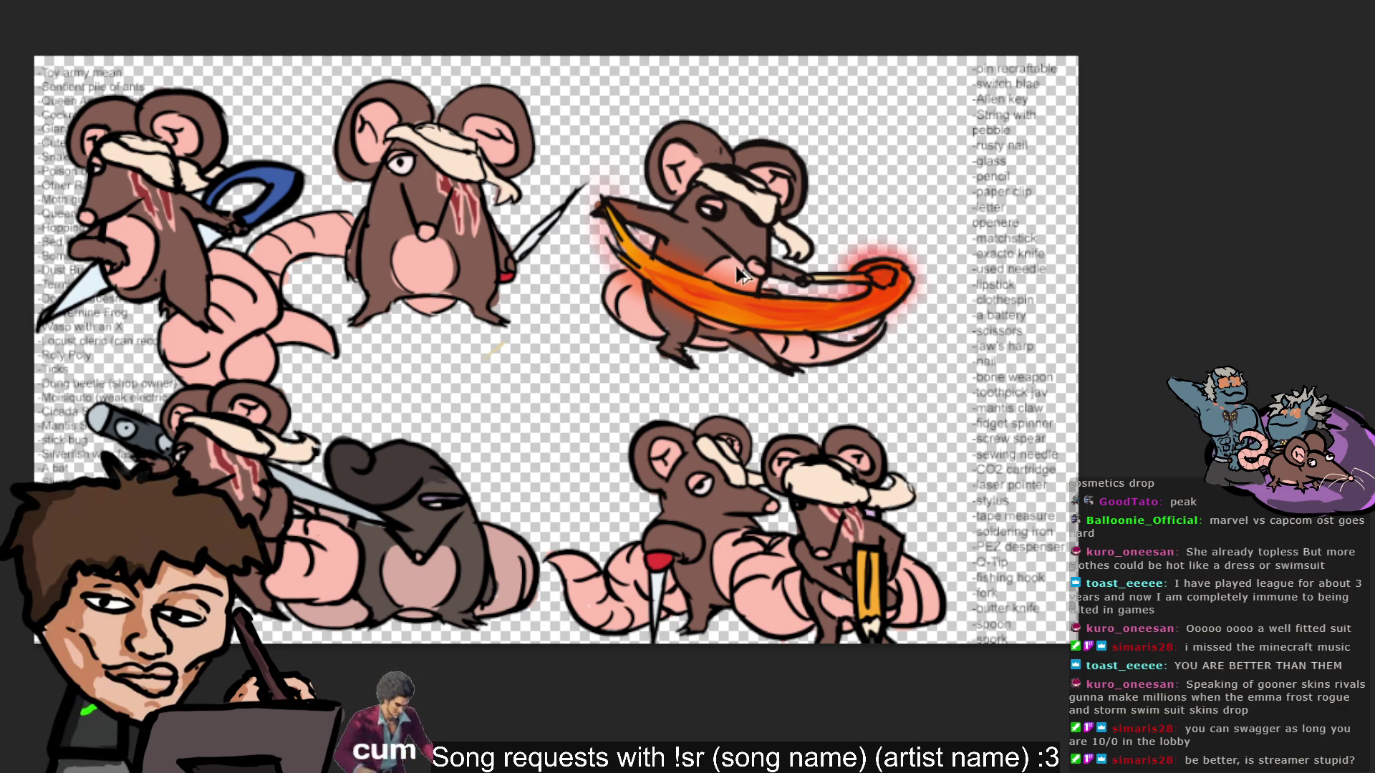
drag(689, 194, 705, 175)
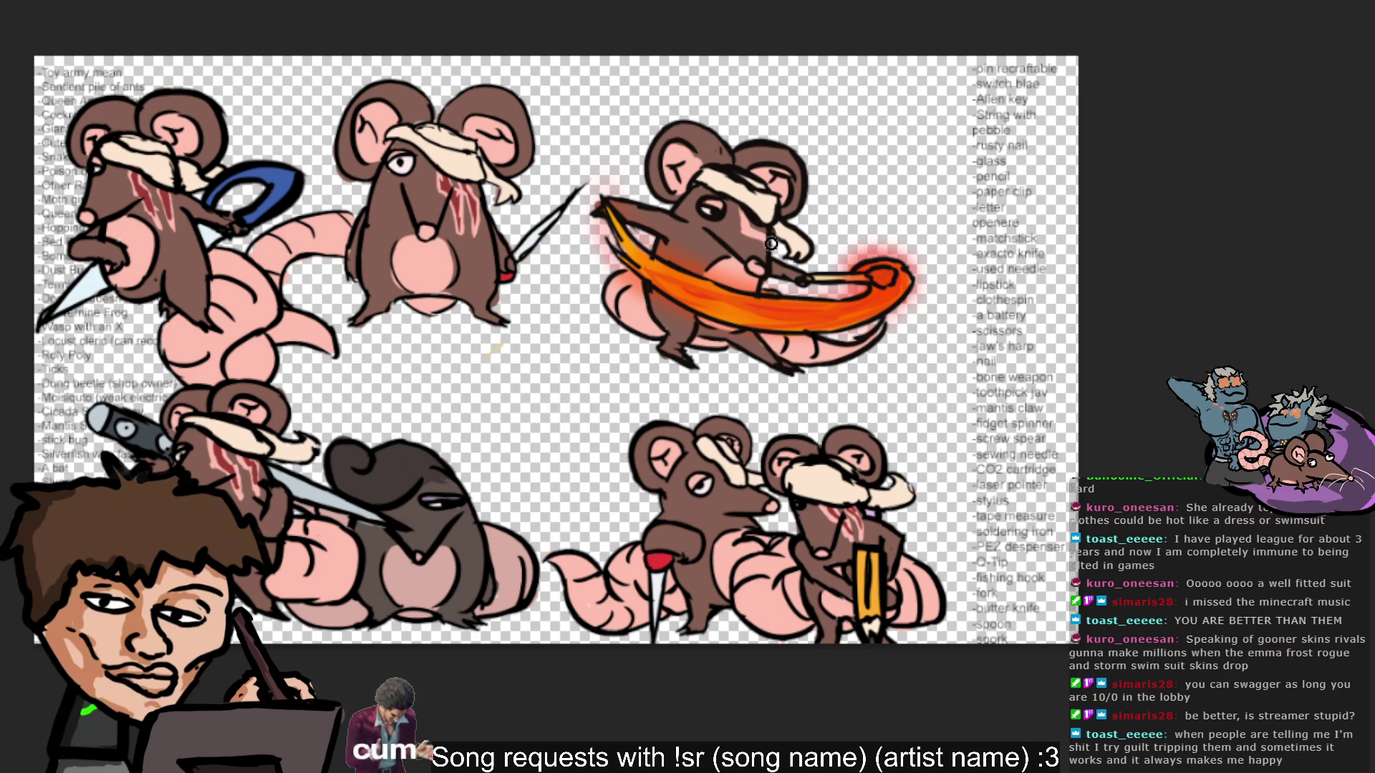
Eyedrop the dark red from a rat's face and colours from the orange-swipe rat.
ctrl+click(447, 185)
ctrl+click(755, 228)
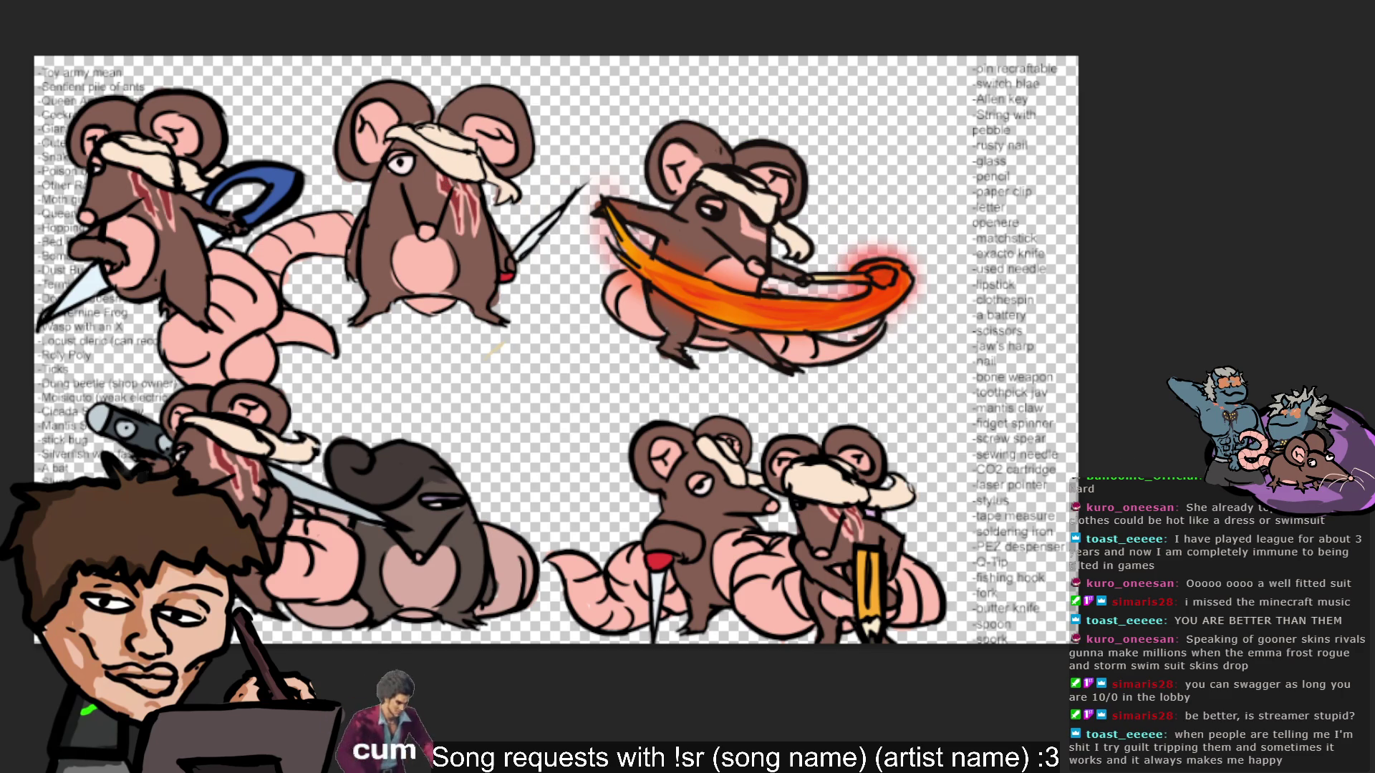
ctrl+click(750, 229)
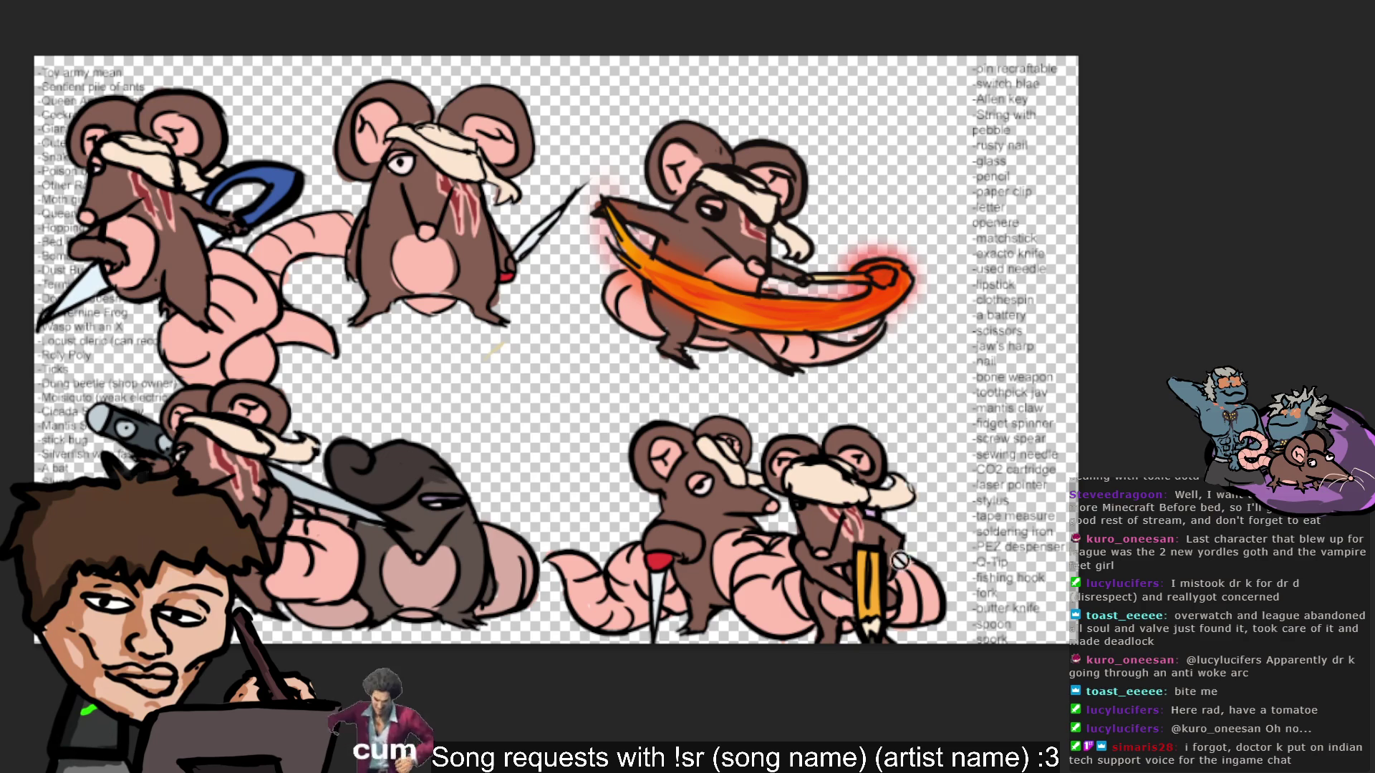
Drag the flame-sword rat down onto the lower-right rats, then back up, uncovering the dark rat.
drag(882, 215, 1040, 473)
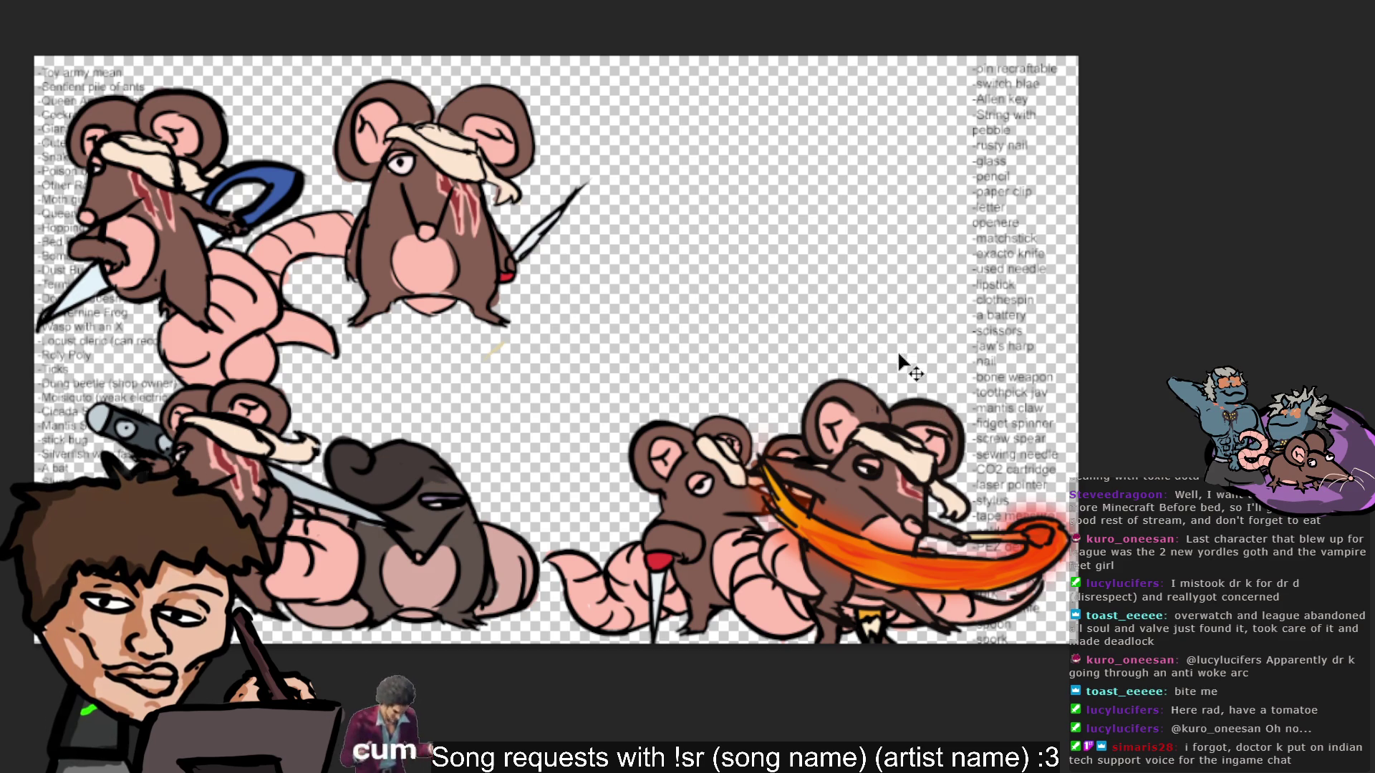
drag(648, 545, 251, 505)
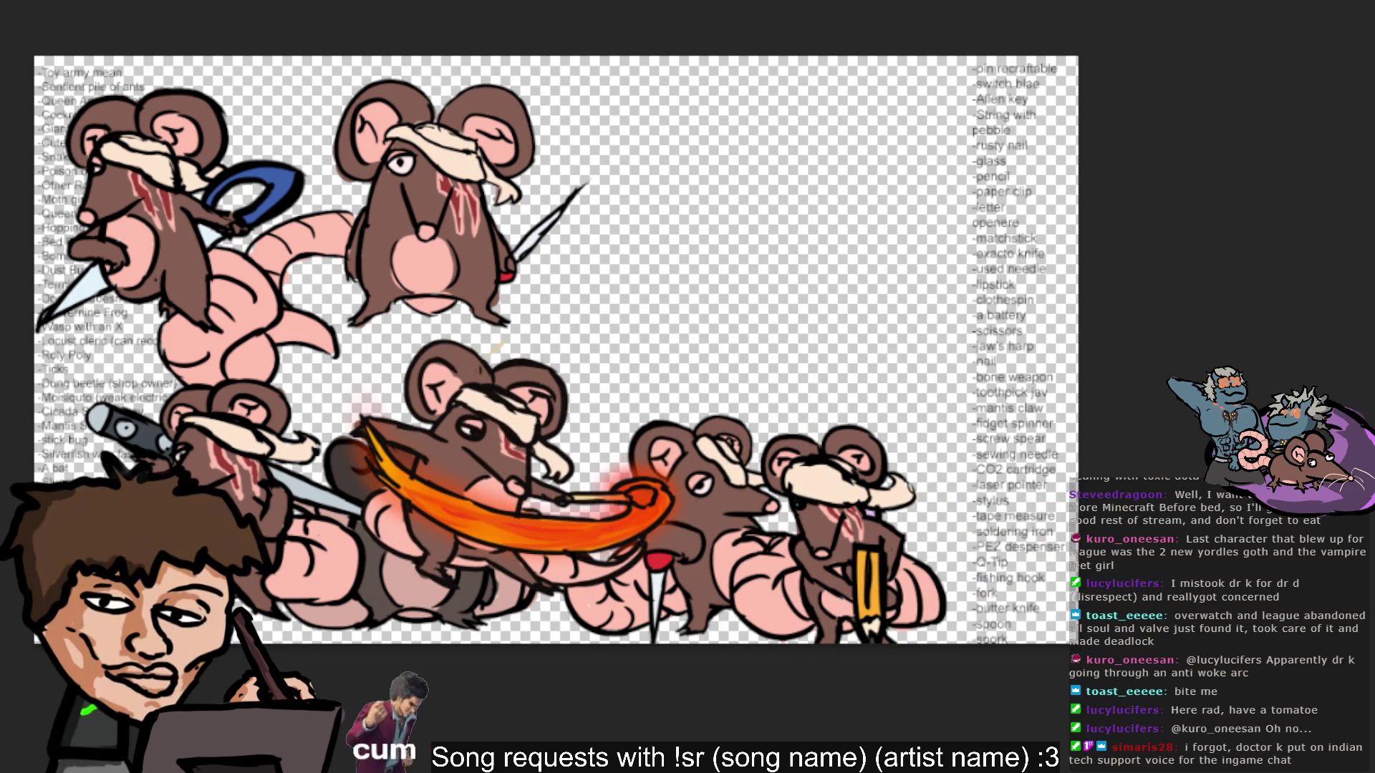
mouse_move(600, 355)
mouse_down()
mouse_move(391, 402)
mouse_move(729, 342)
mouse_move(499, 196)
mouse_up()
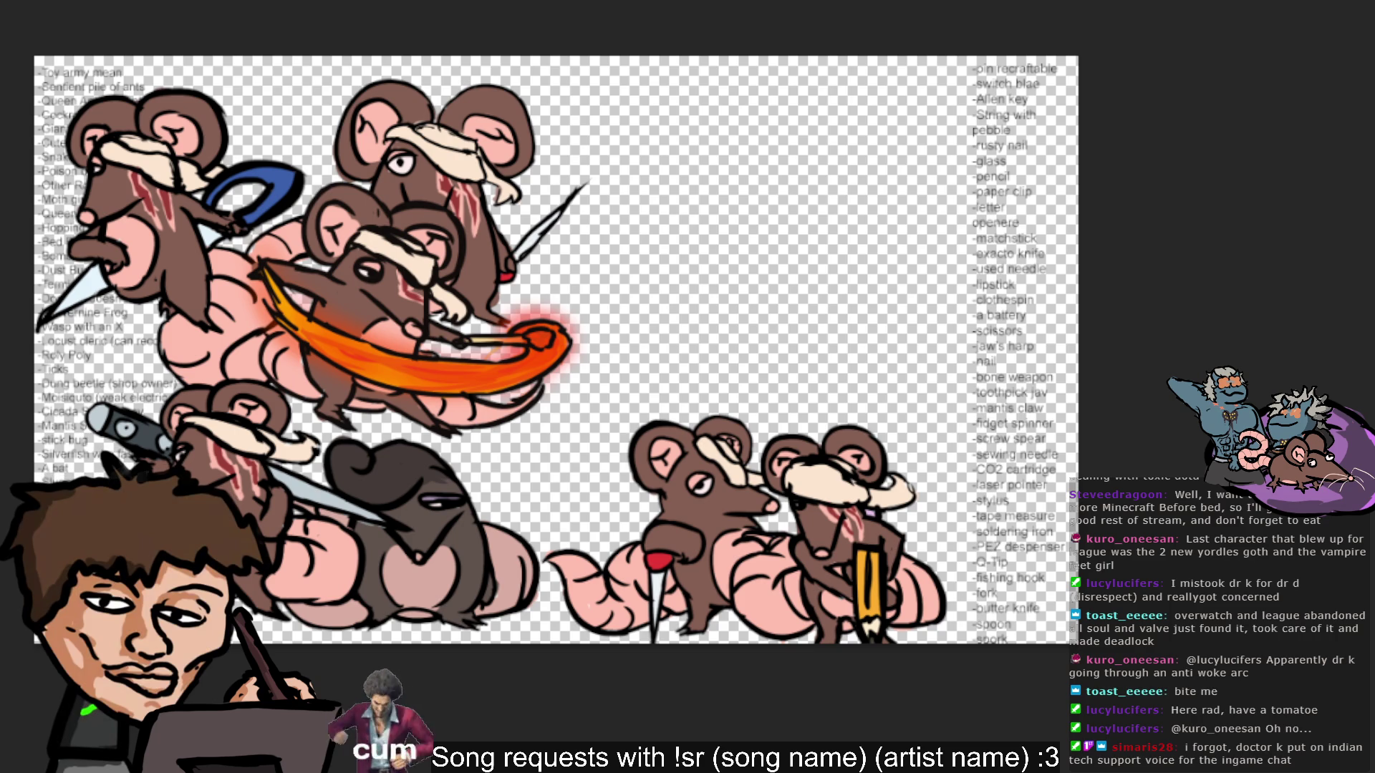
Move the flame rat to the upper right, then undo to remove it from the canvas.
key(ctrl+z)
key(ctrl+y)
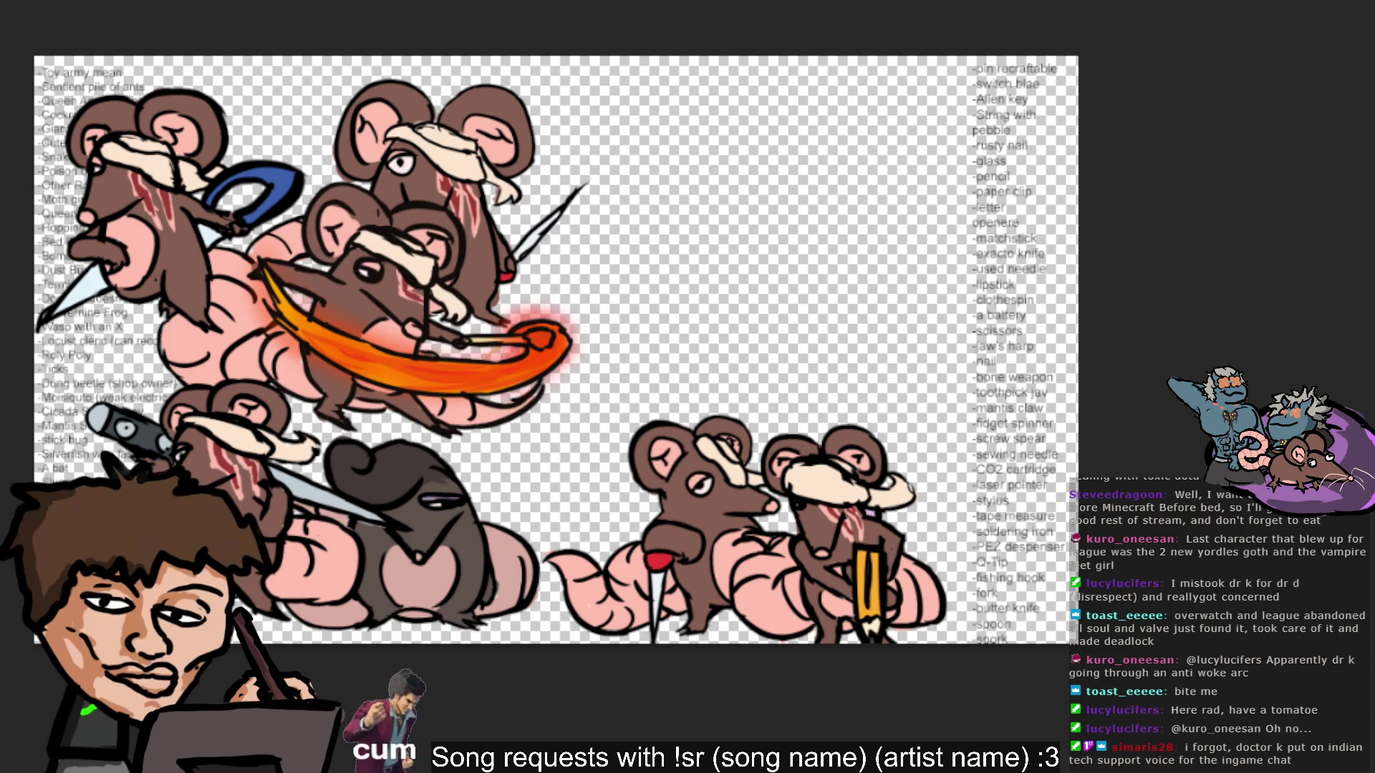
mouse_move(367, 481)
mouse_down()
mouse_move(733, 476)
mouse_move(765, 438)
mouse_up()
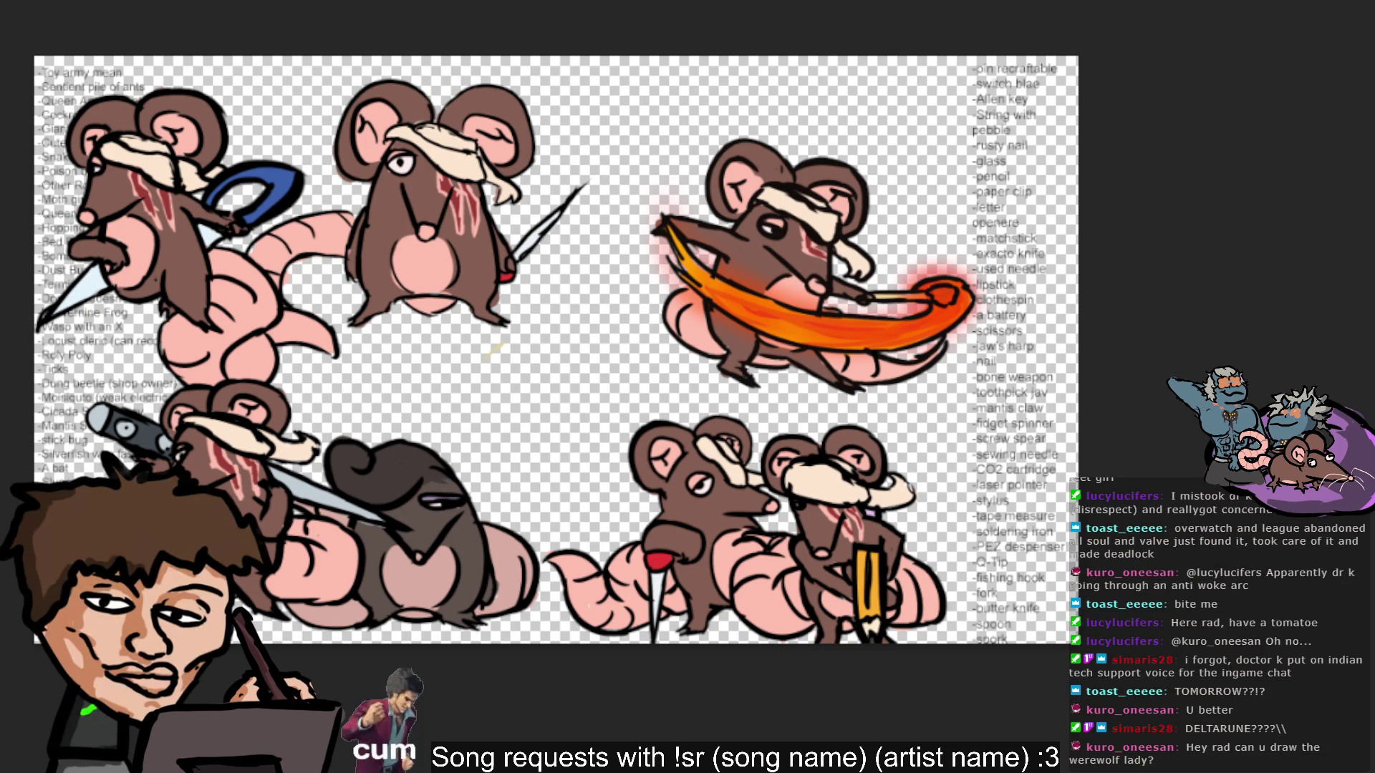
key(ctrl+z)
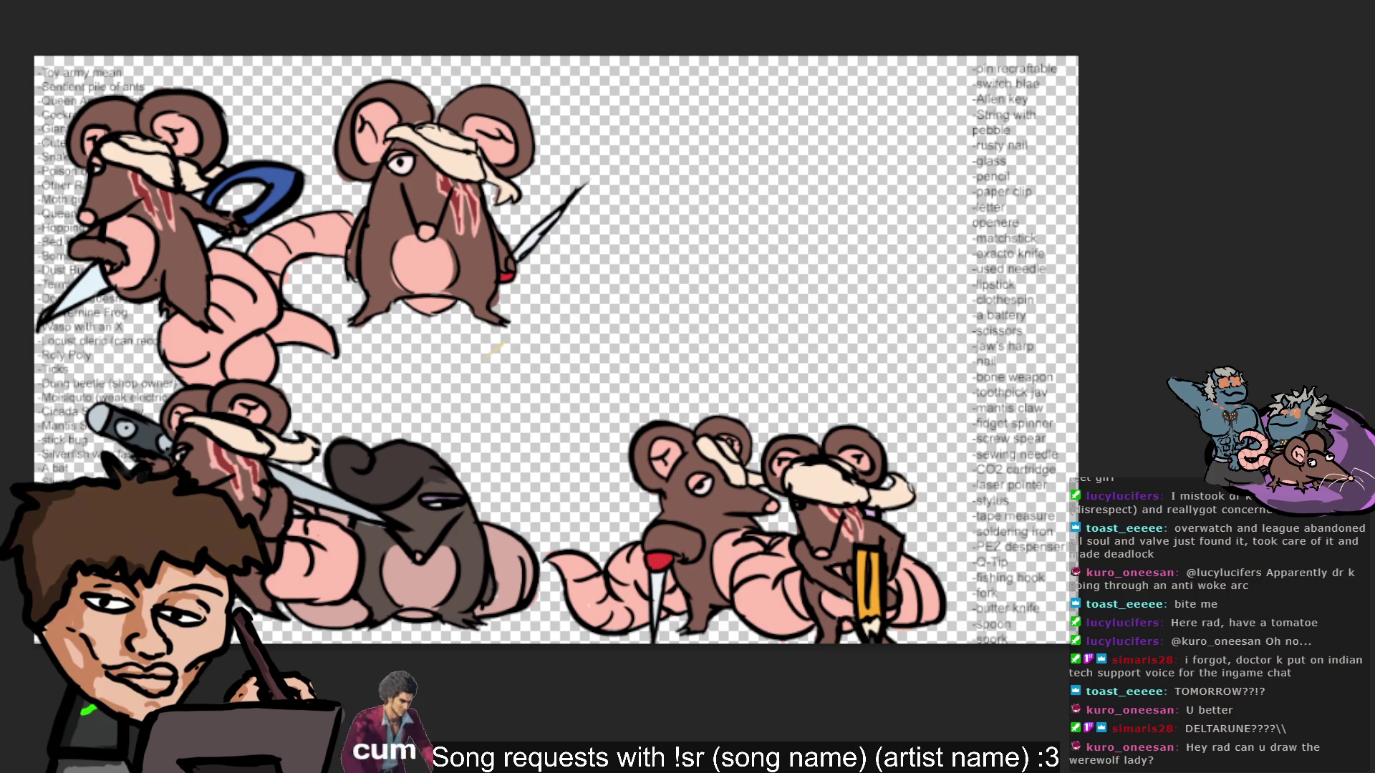
Remove the scissors, pen and pencil rats with undo and redo, leaving three rats.
key(ctrl+z)
key(ctrl+z)
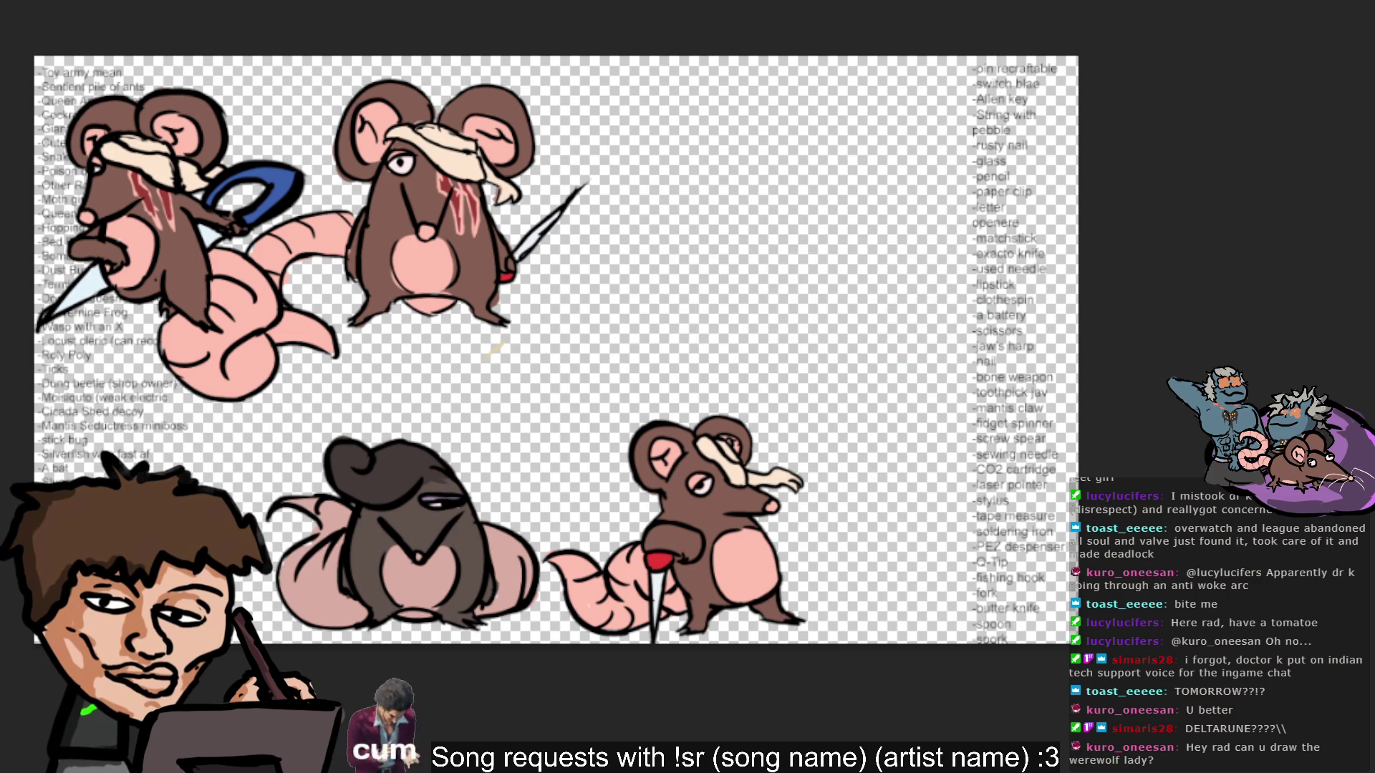
key(ctrl+z)
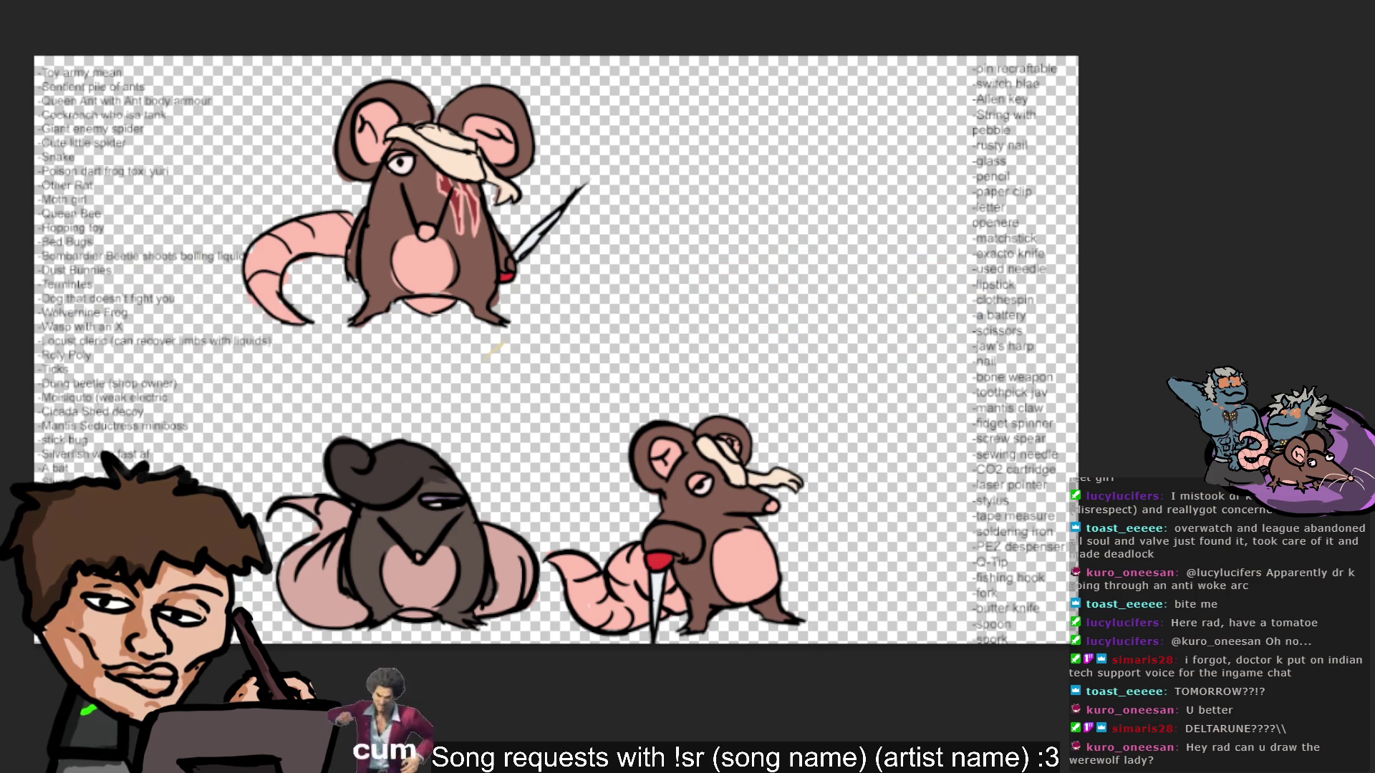
key(ctrl+y)
key(ctrl+z)
key(ctrl+z)
key(ctrl+z)
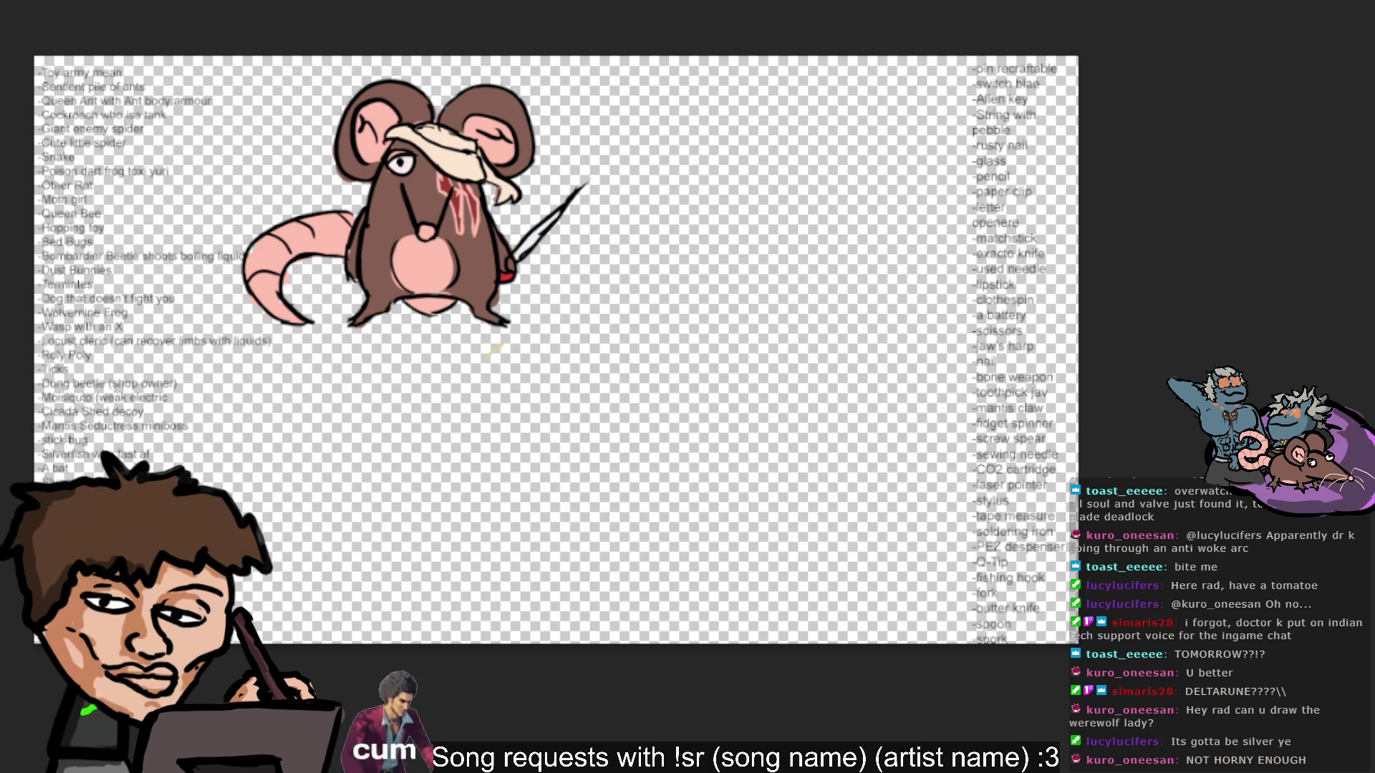
key(ctrl+v)
mouse_move(737, 351)
mouse_down()
mouse_move(918, 358)
mouse_move(892, 458)
mouse_up()
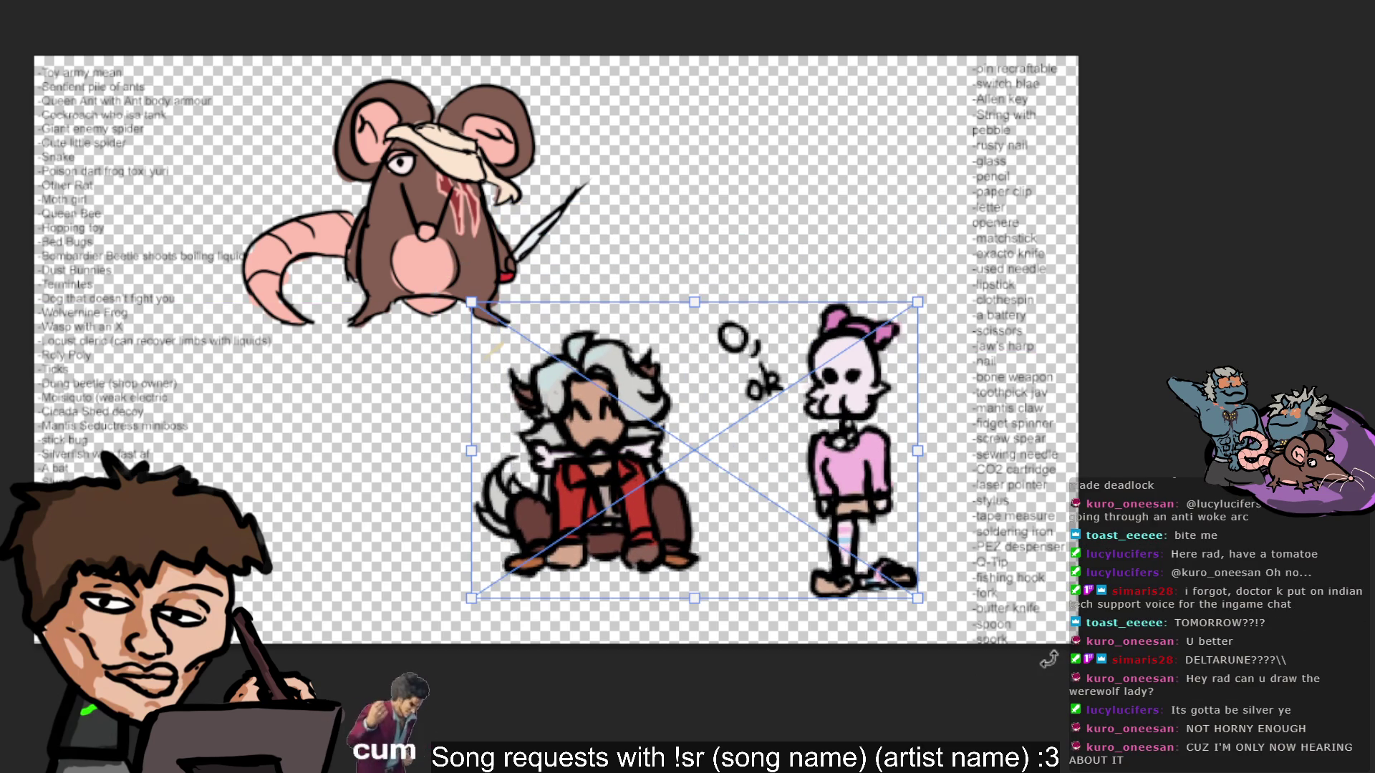
key(Return)
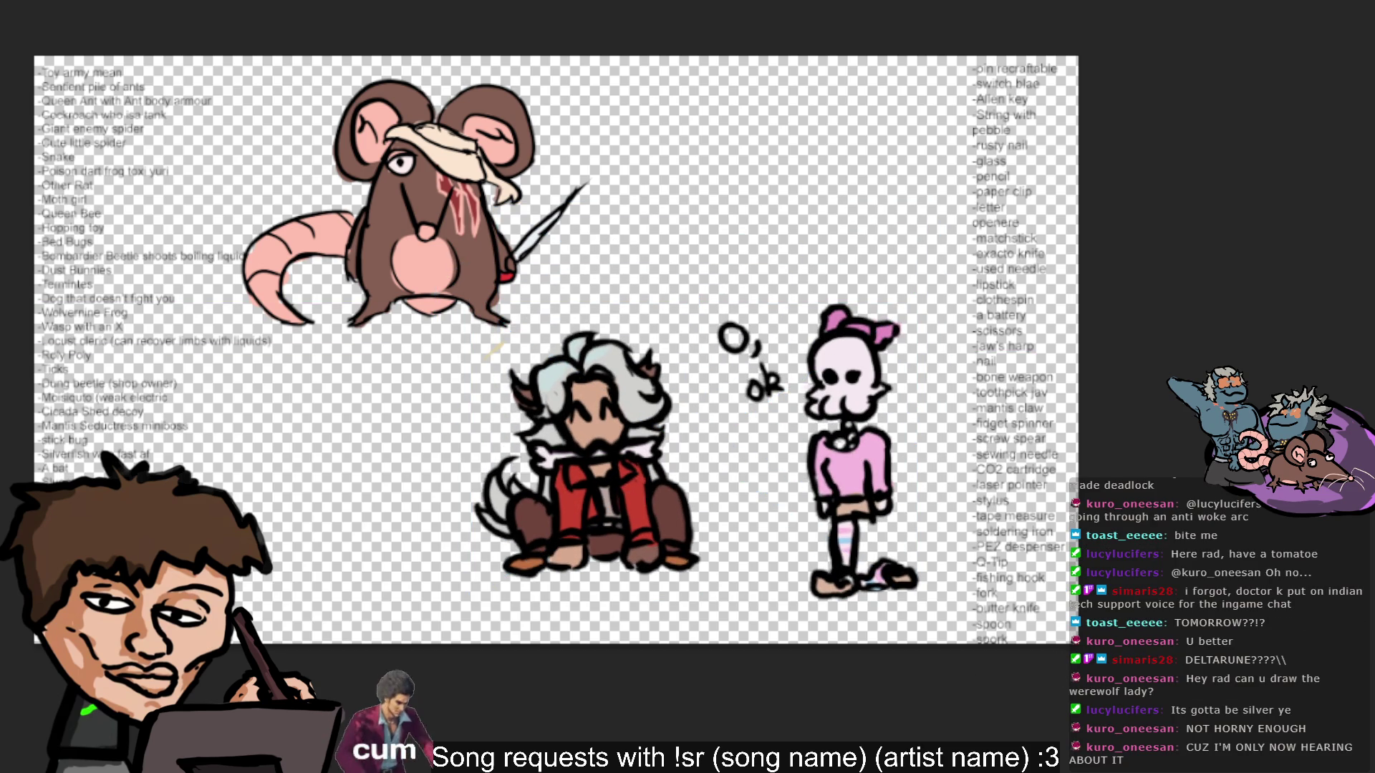
key(ctrl+z)
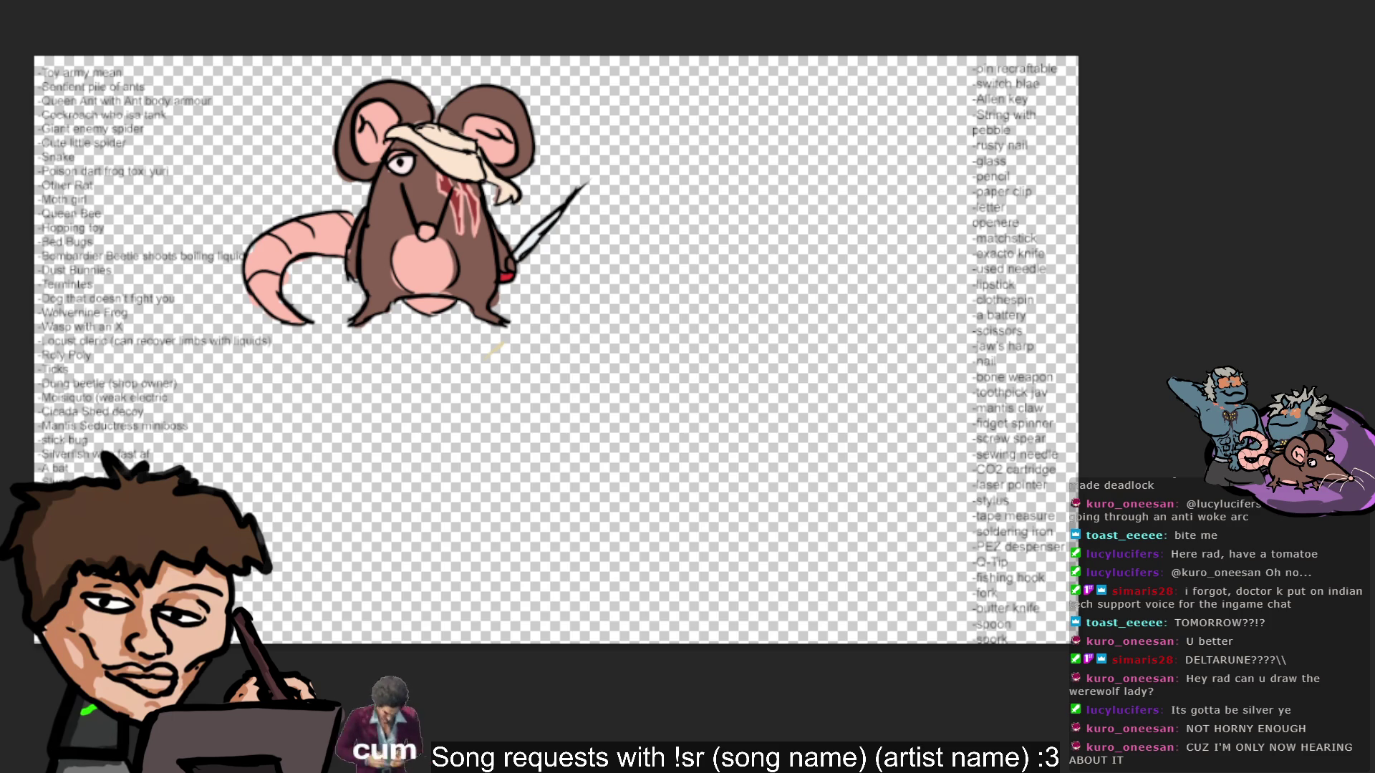
key(ctrl+v)
drag(438, 335, 663, 331)
key(Return)
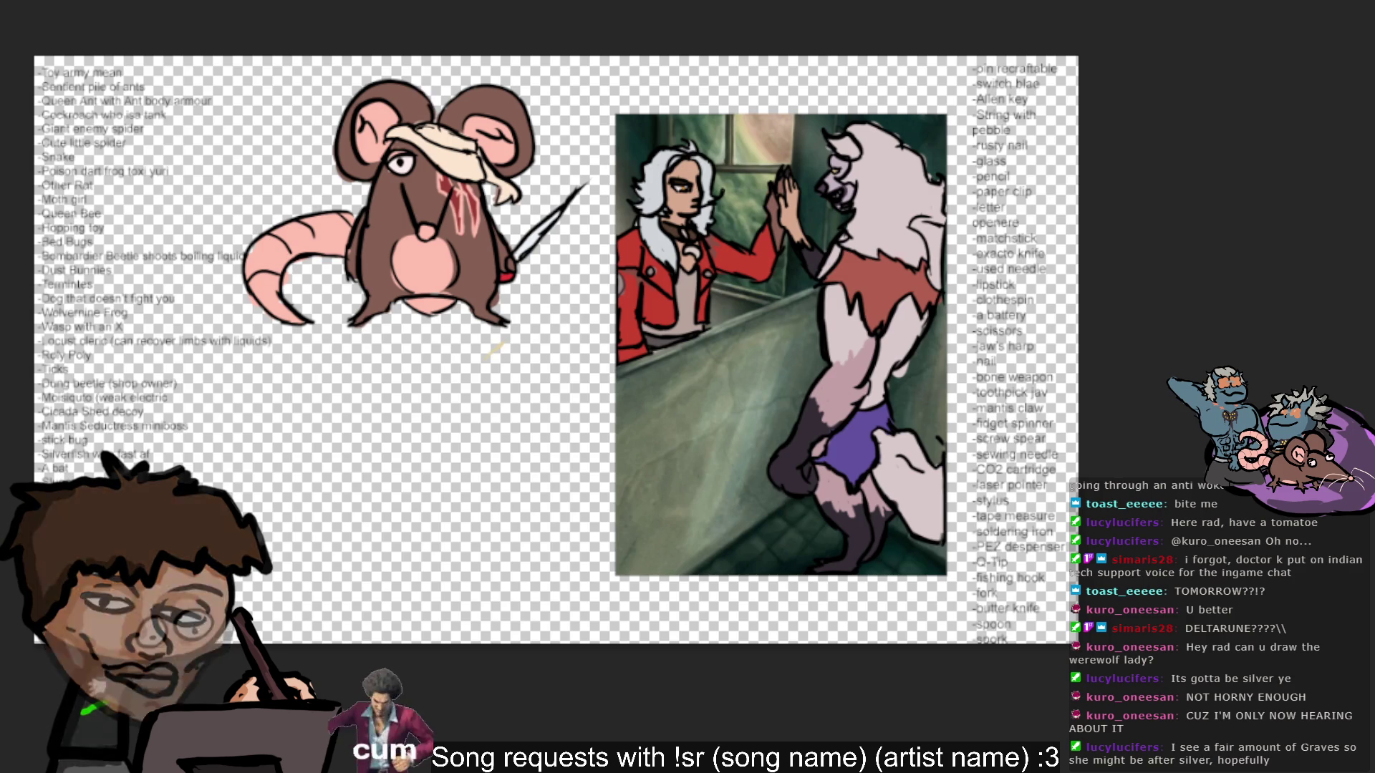
key(Delete)
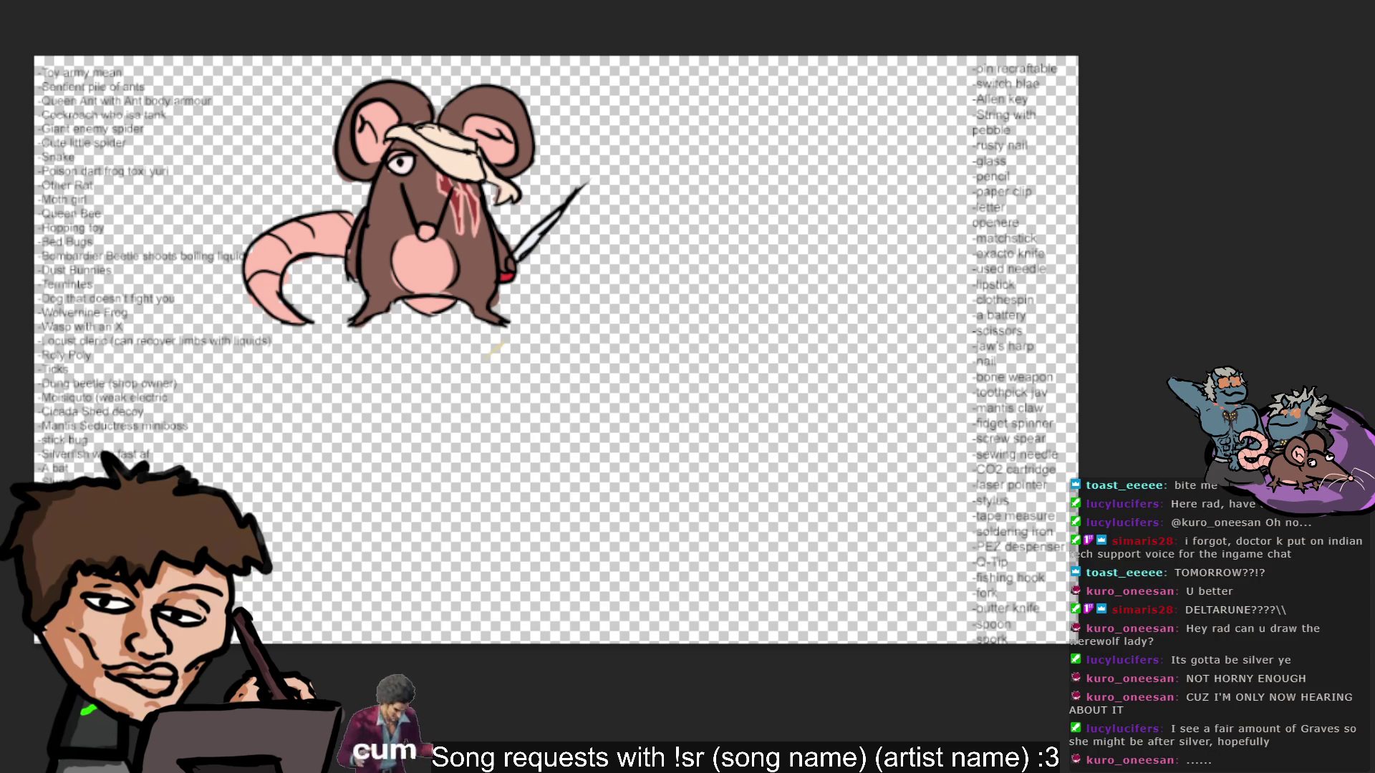
key(ctrl+plus)
key(ctrl+plus)
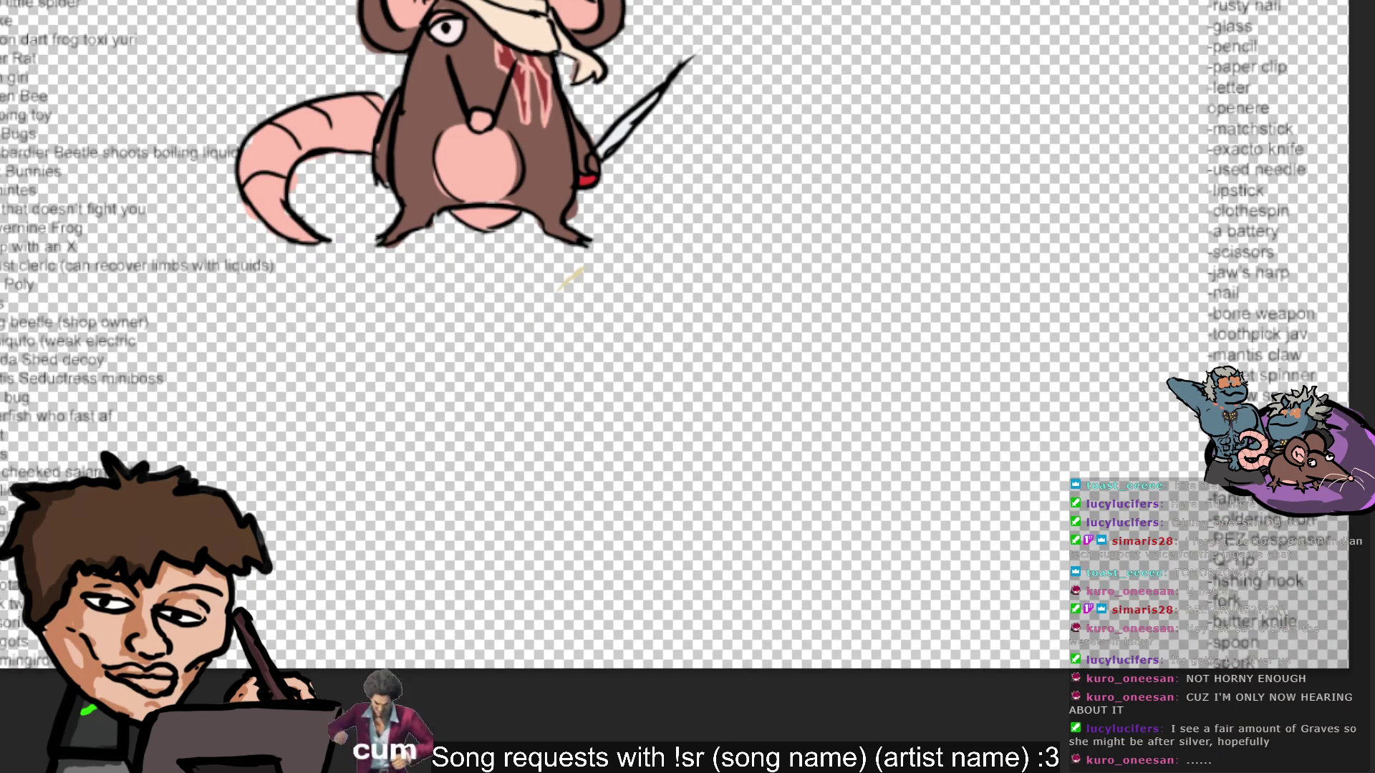
key(ctrl+plus)
scroll(438, 698, left, 5)
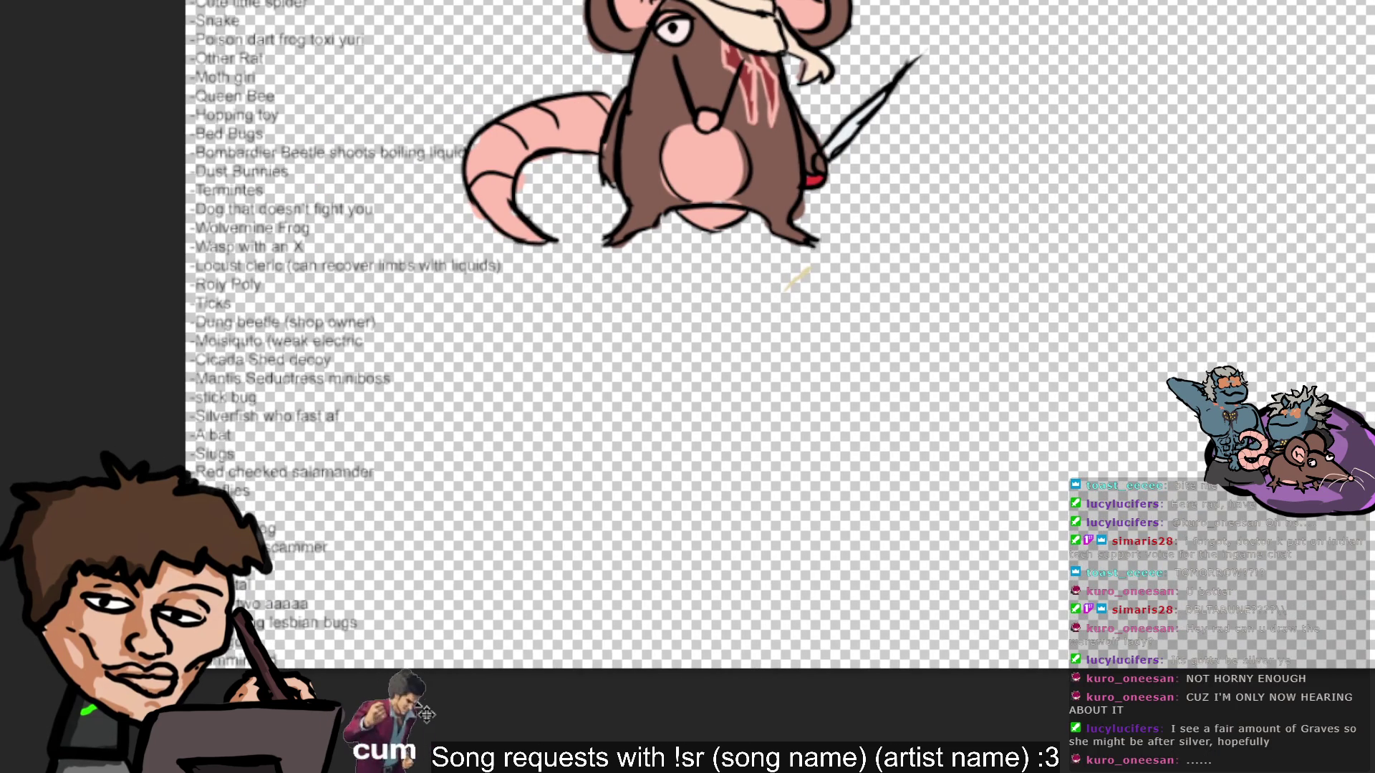
key(ctrl+plus)
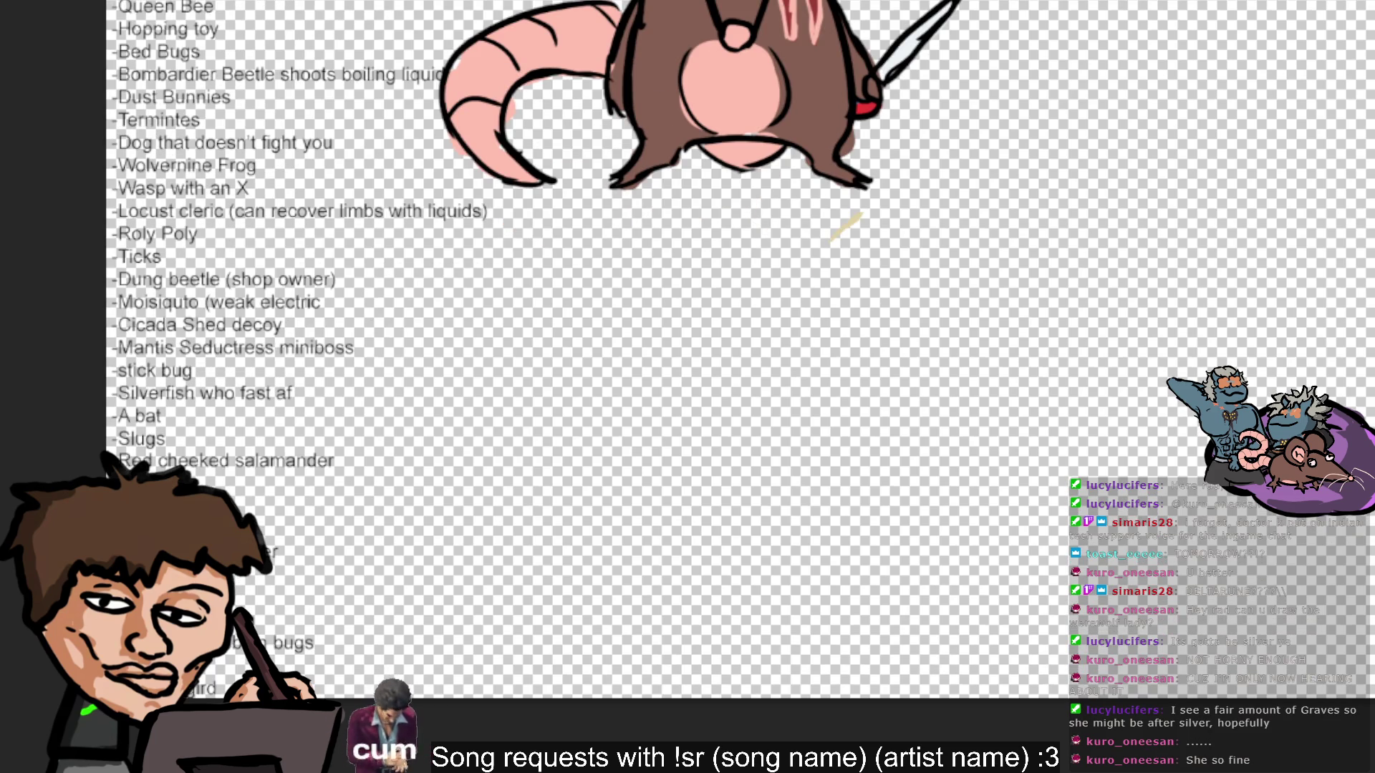
scroll(573, 322, down, 2)
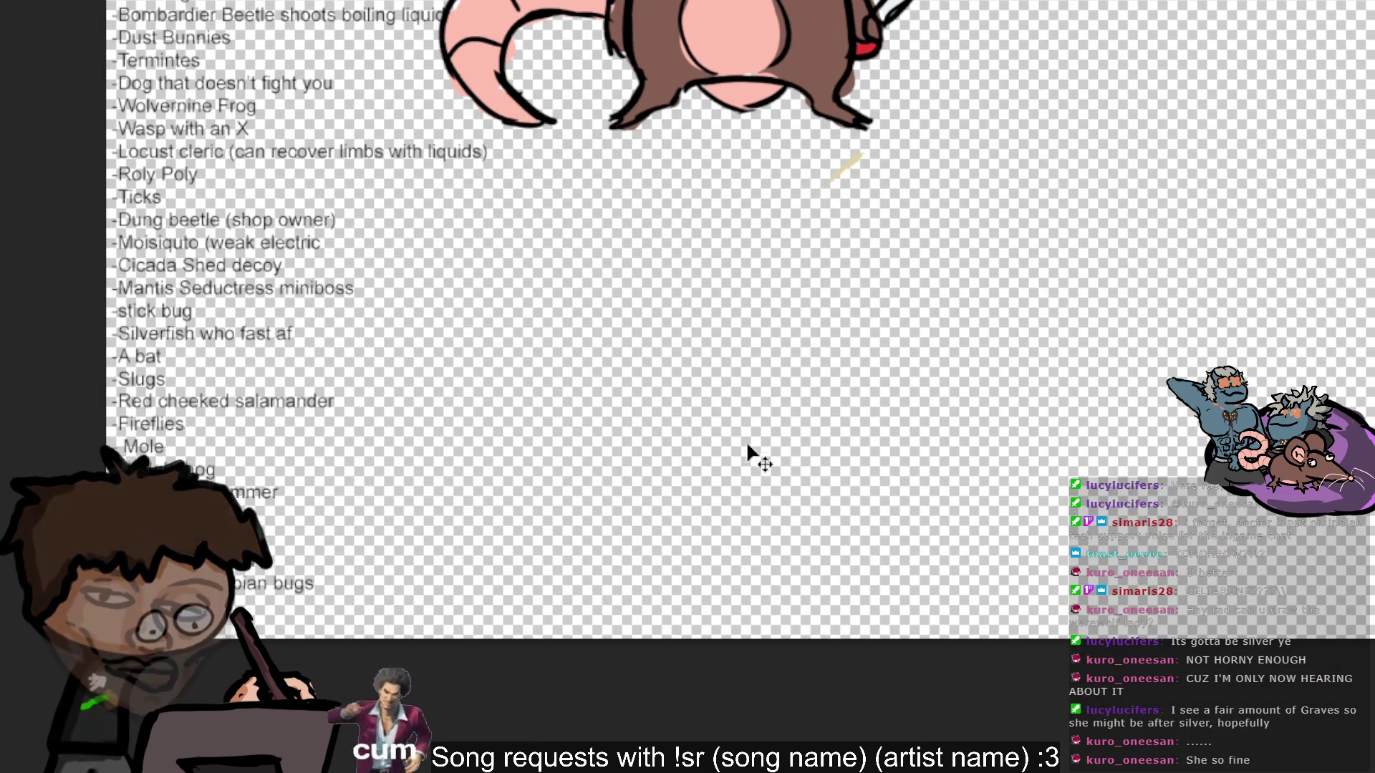
scroll(701, 685, left, 2)
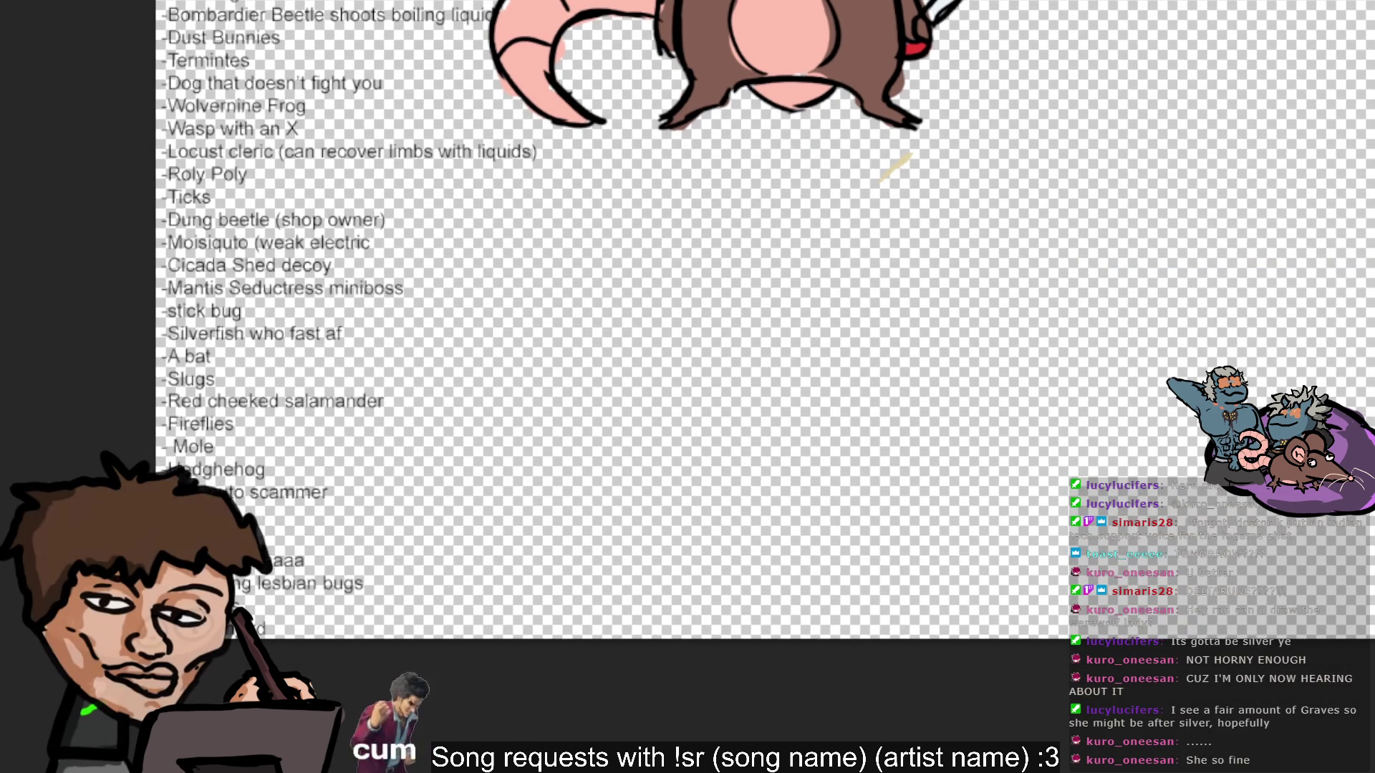
scroll(702, 684, up, 5)
scroll(679, 676, down, 2)
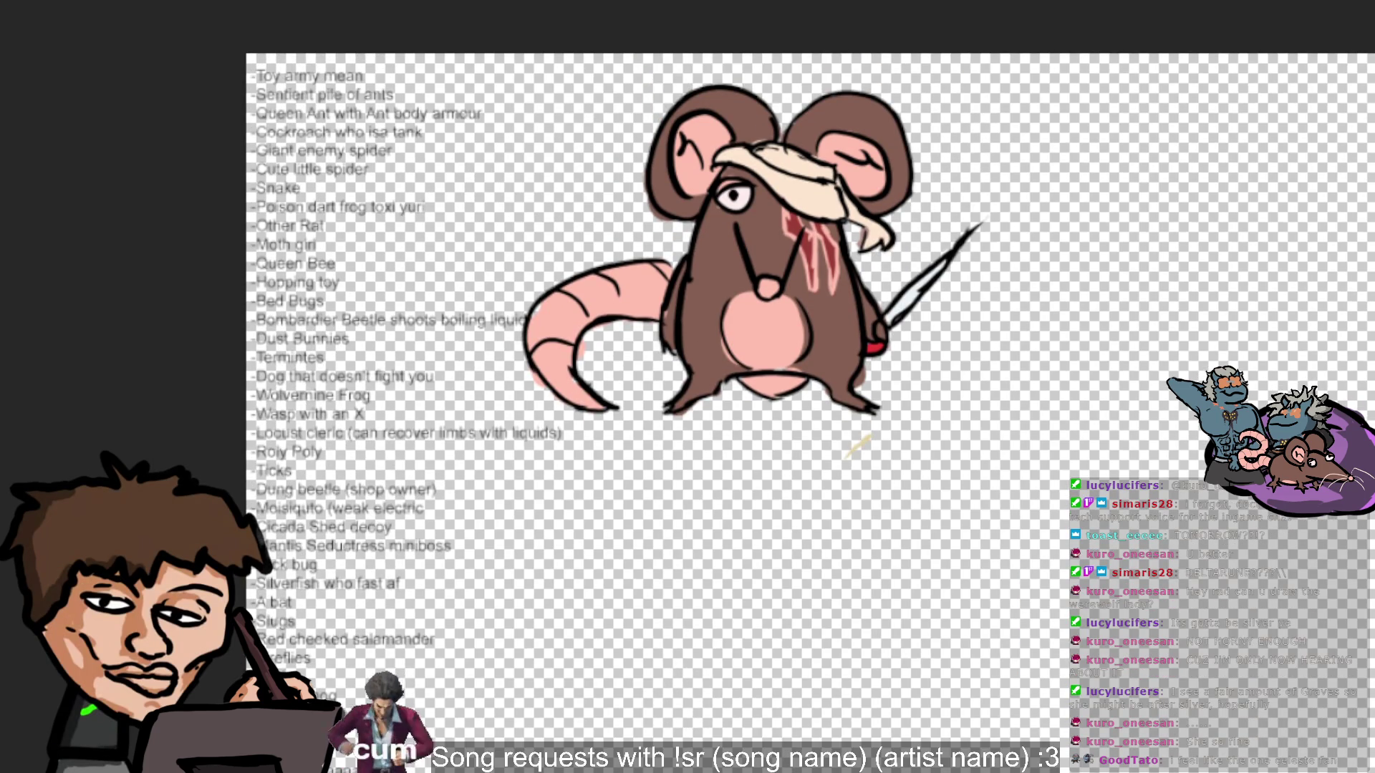
scroll(1353, 577, down, 3)
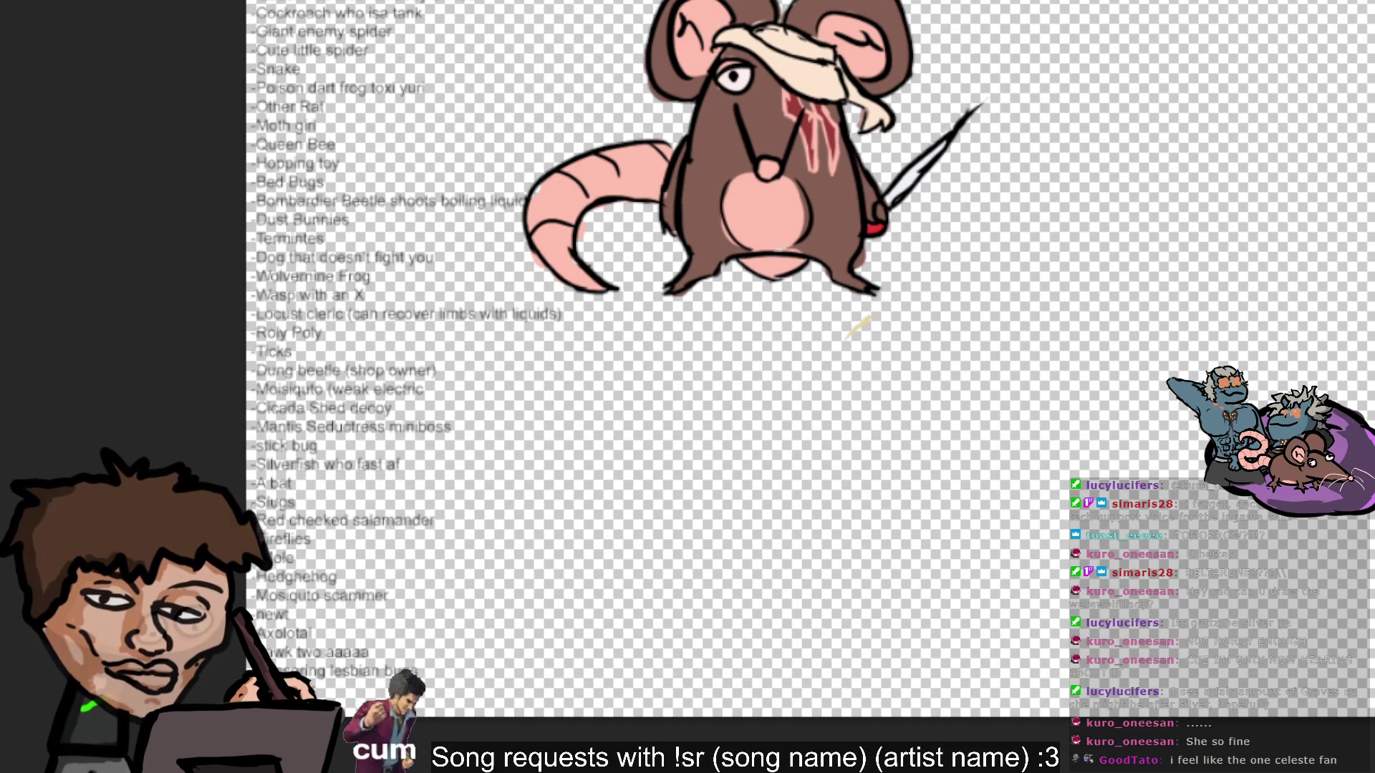
scroll(580, 633, left, 5)
scroll(614, 681, up, 4)
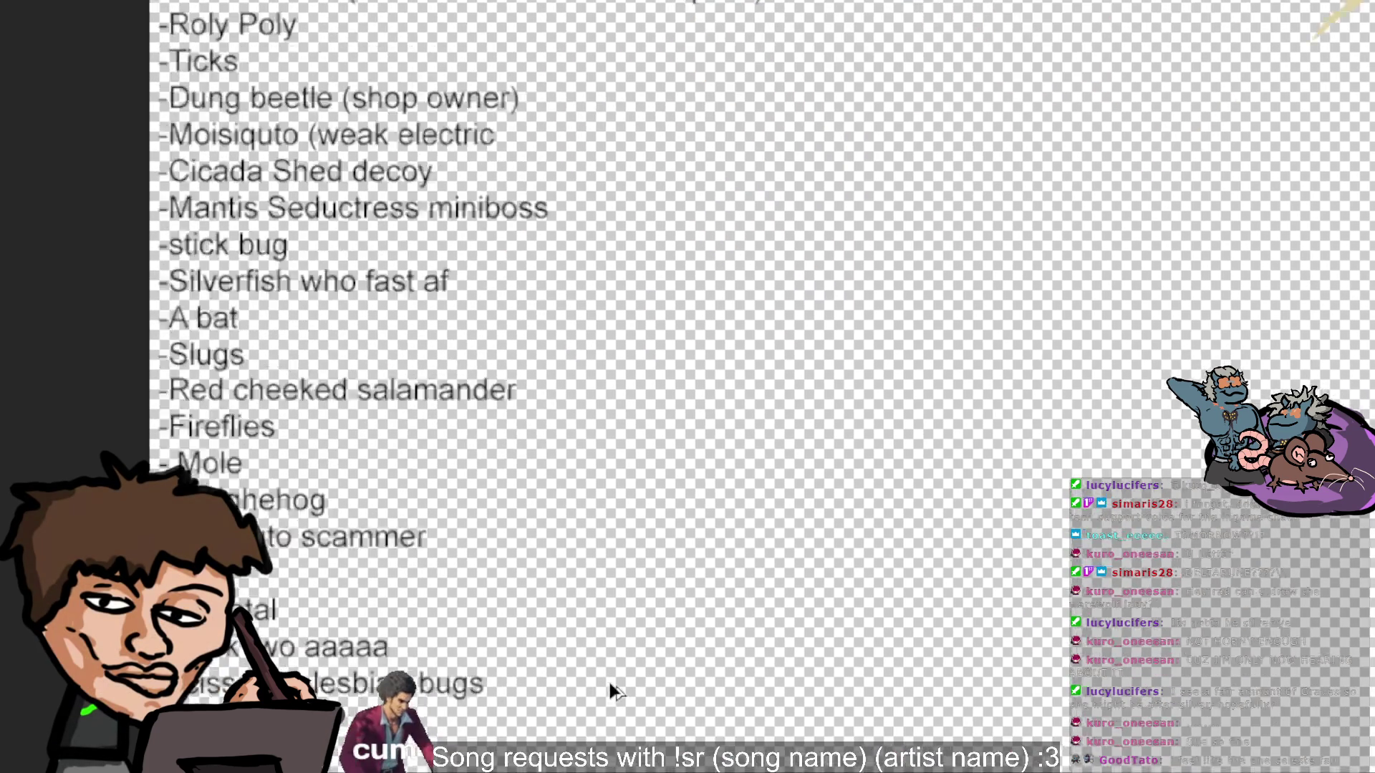
scroll(298, 561, up, 2)
scroll(342, 613, up, 5)
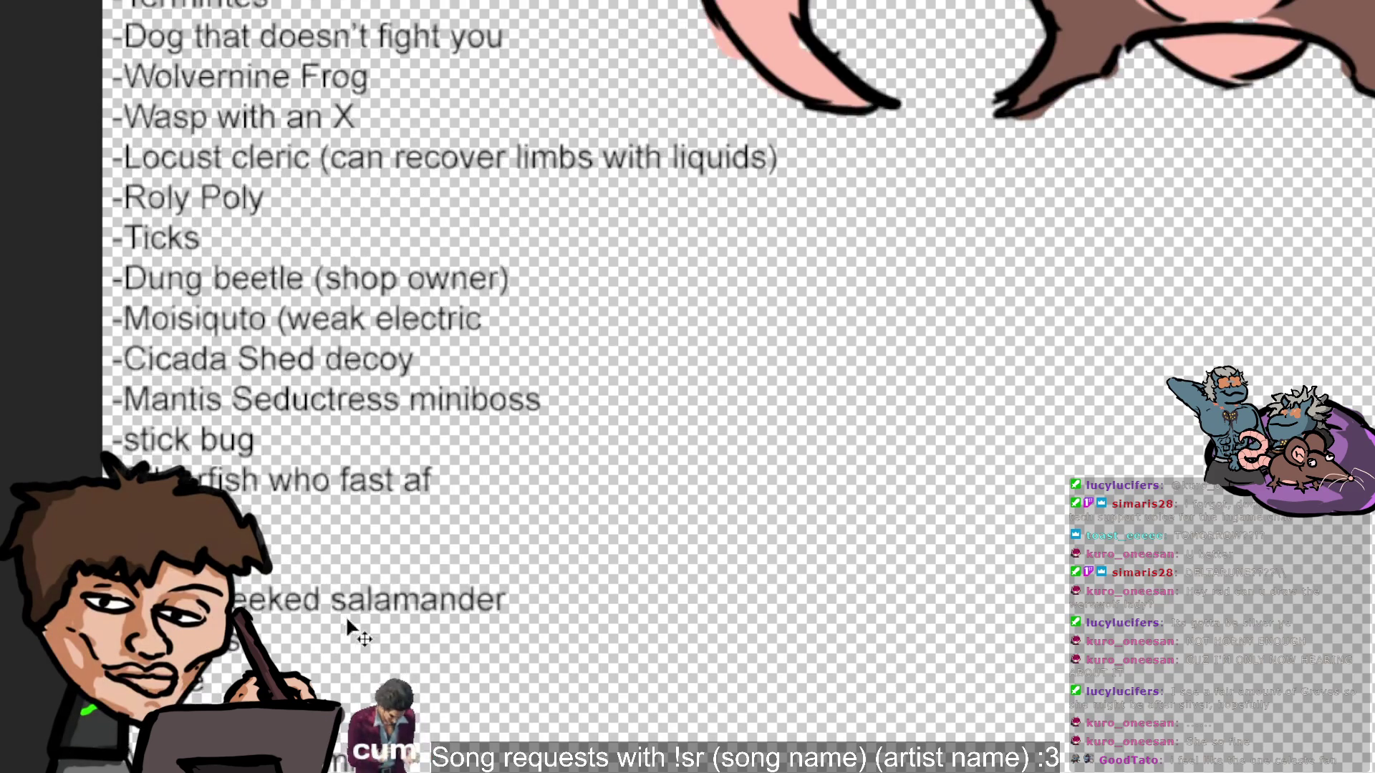
scroll(351, 624, down, 1)
scroll(345, 624, down, 1)
scroll(345, 620, up, 8)
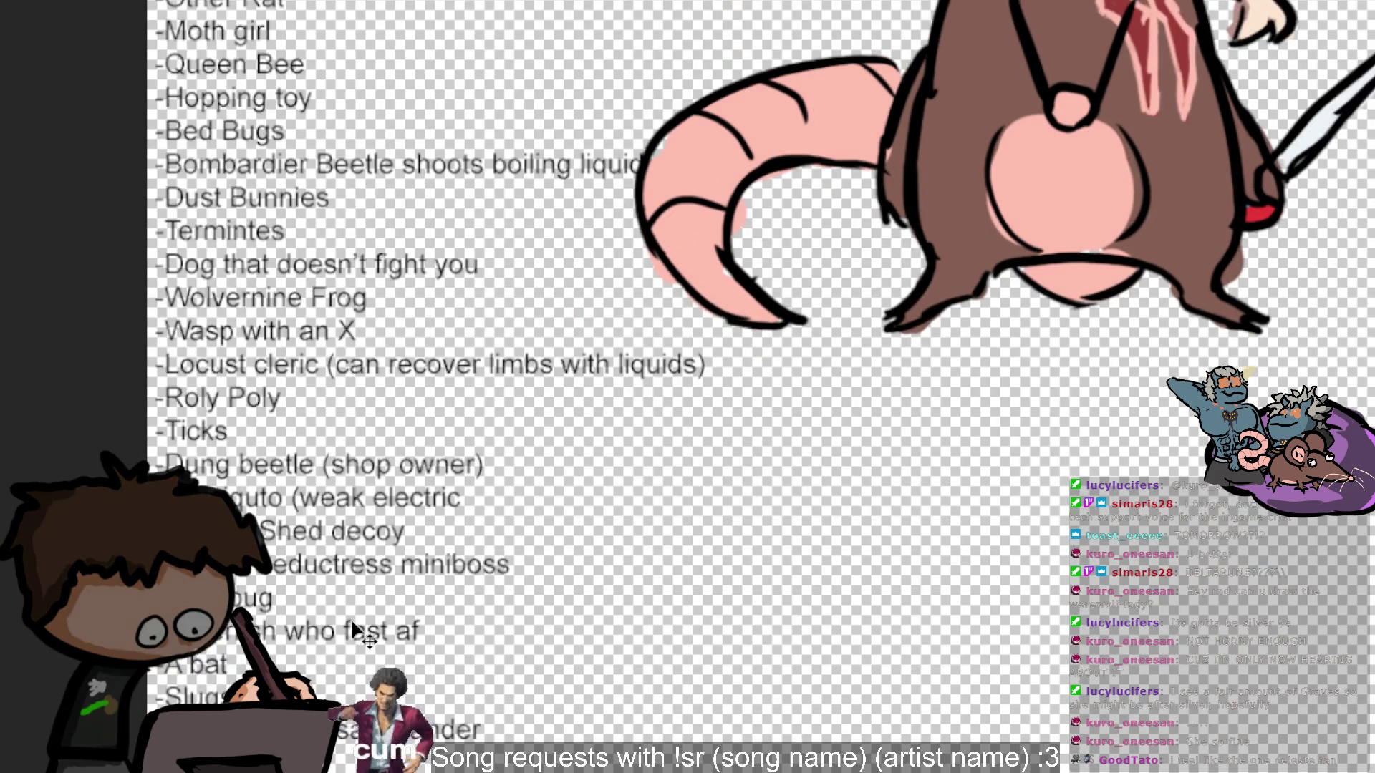
scroll(358, 623, down, 10)
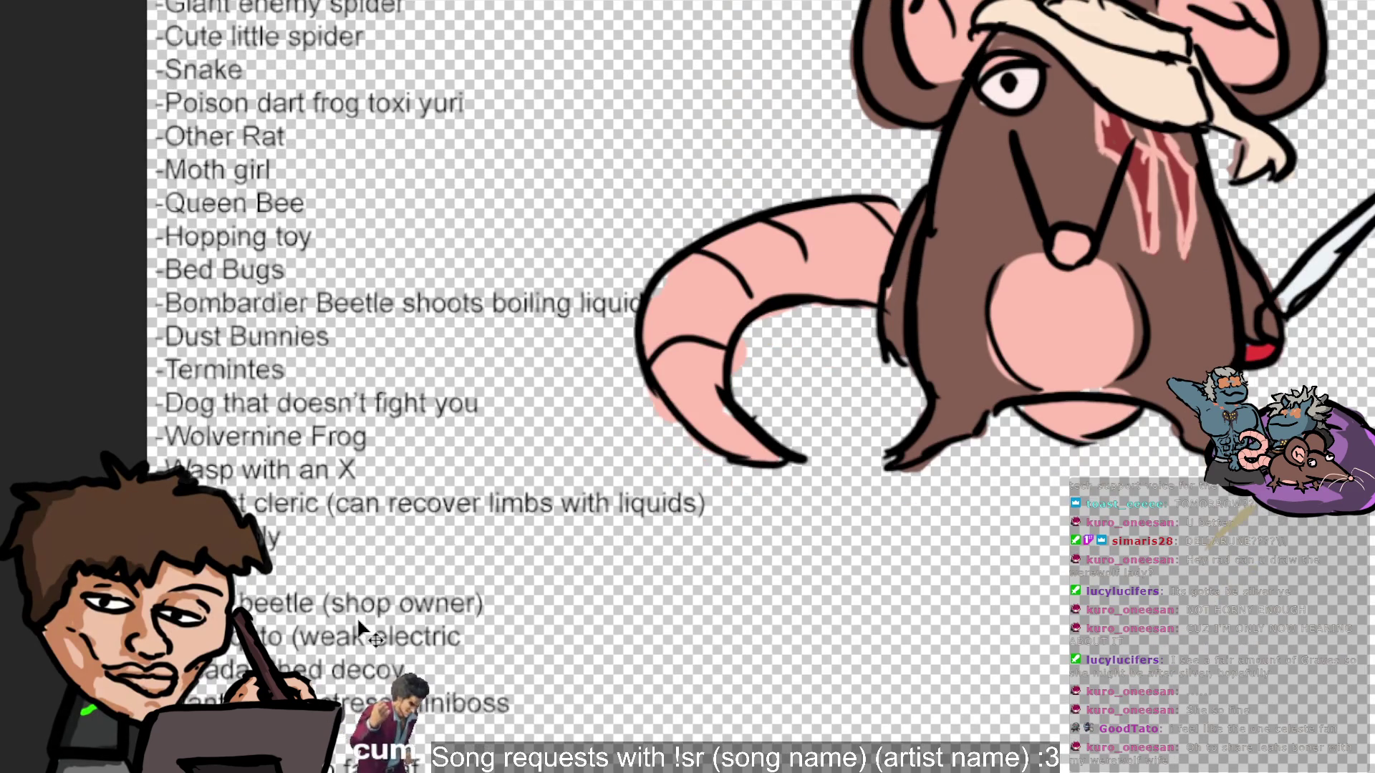
scroll(434, 551, down, 6)
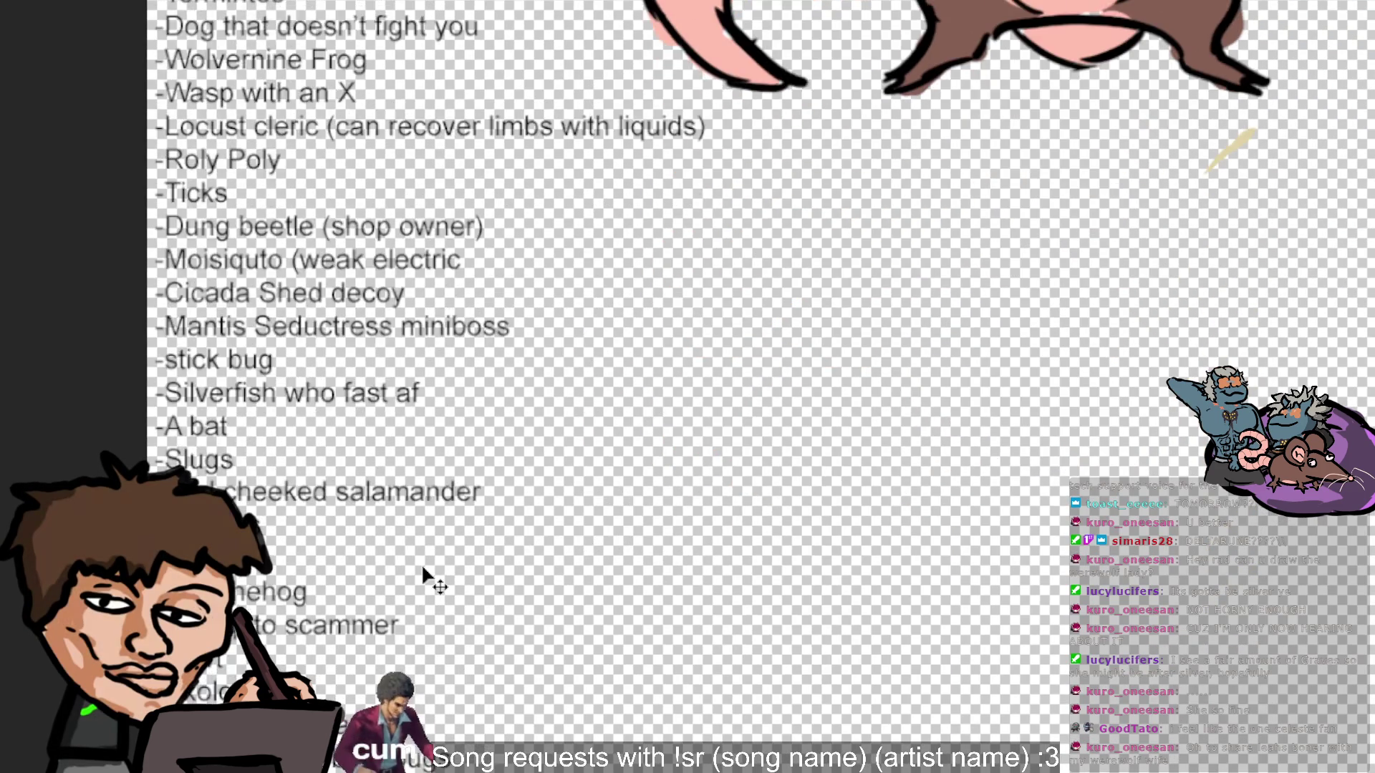
scroll(458, 577, up, 5)
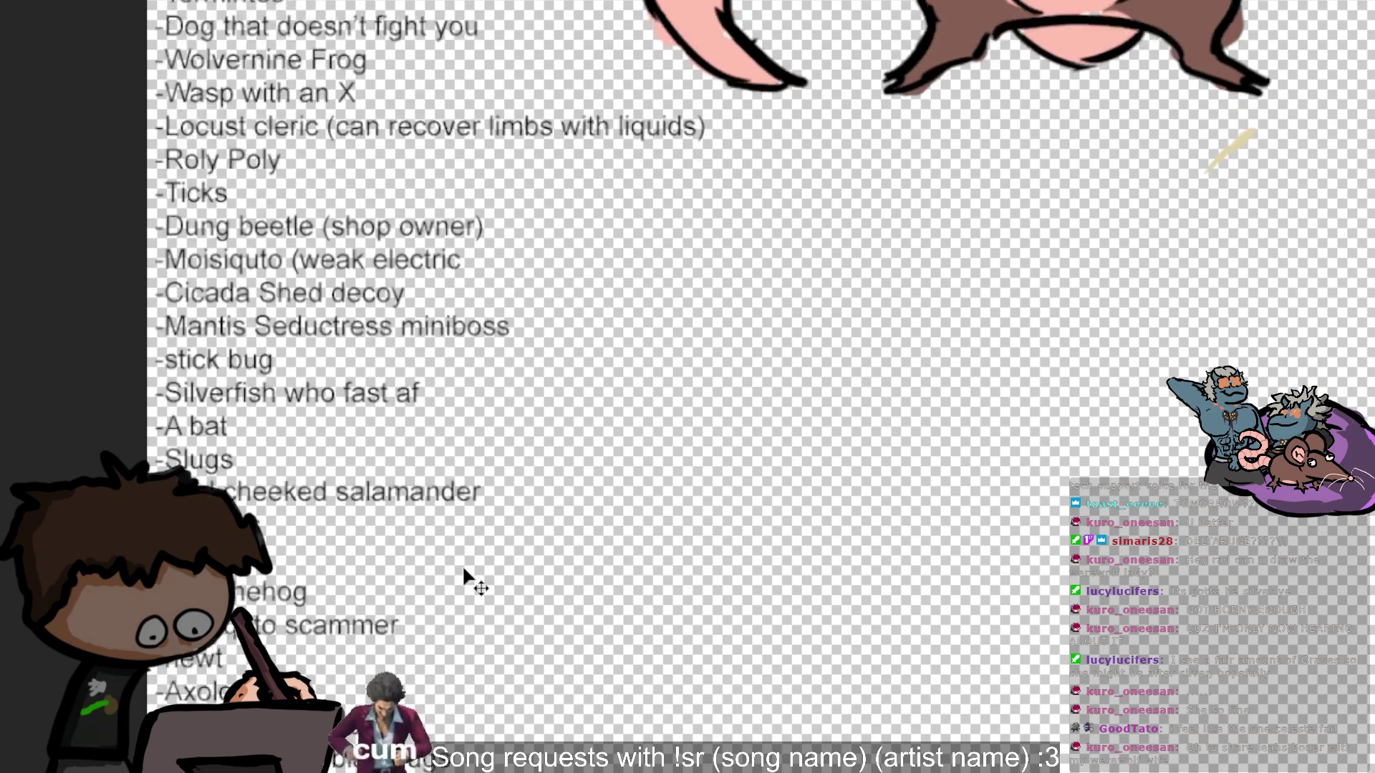
scroll(469, 577, down, 7)
scroll(346, 696, down, 1)
scroll(351, 687, up, 9)
scroll(356, 670, up, 7)
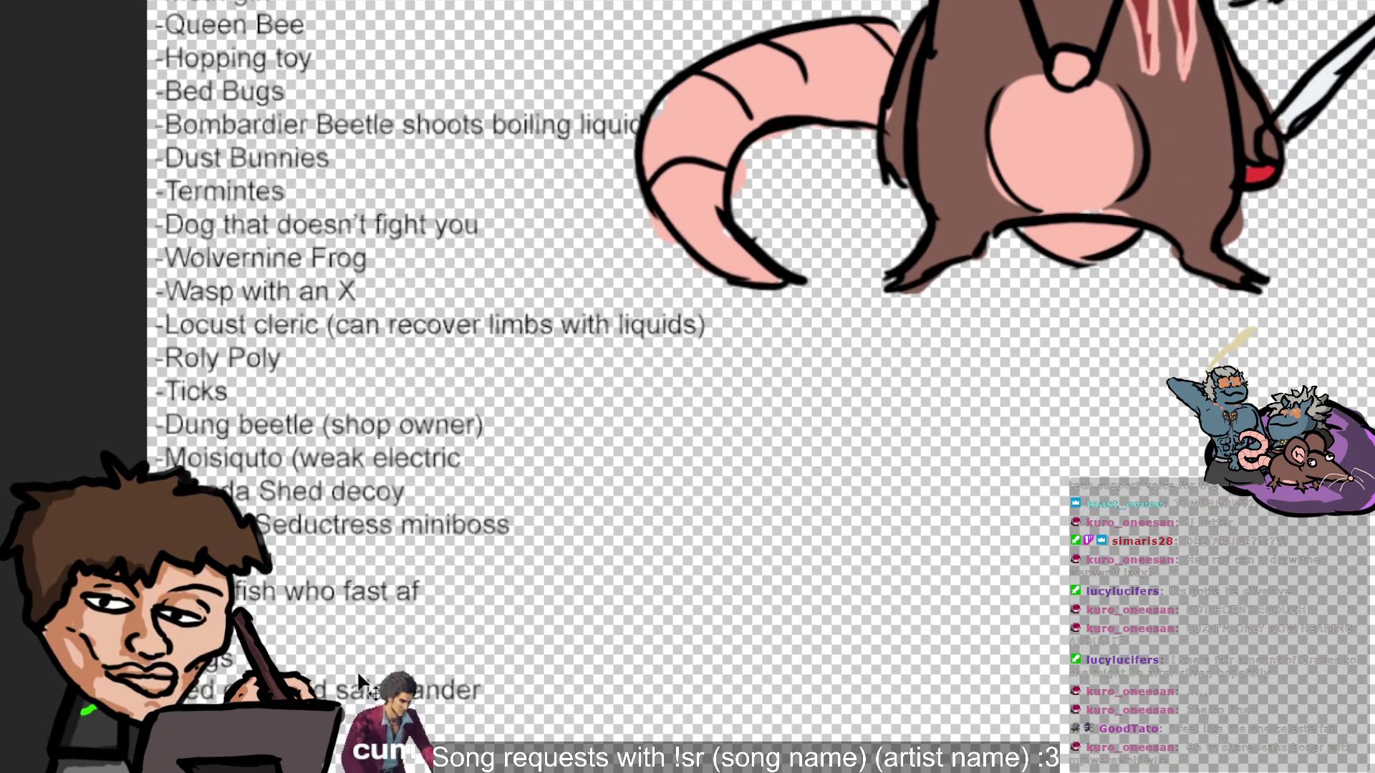